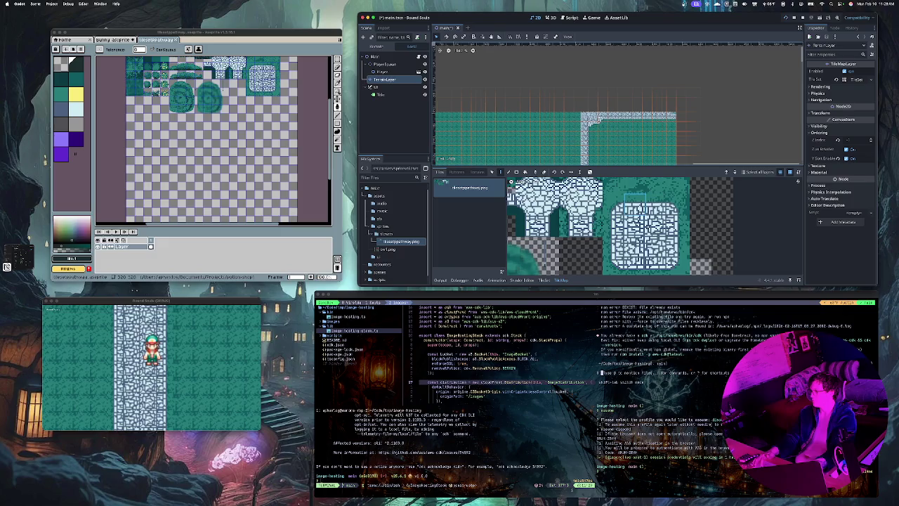
# Extend the top cobblestone border far to the right along the top row
pyautogui.hscroll(5, 555, 97)
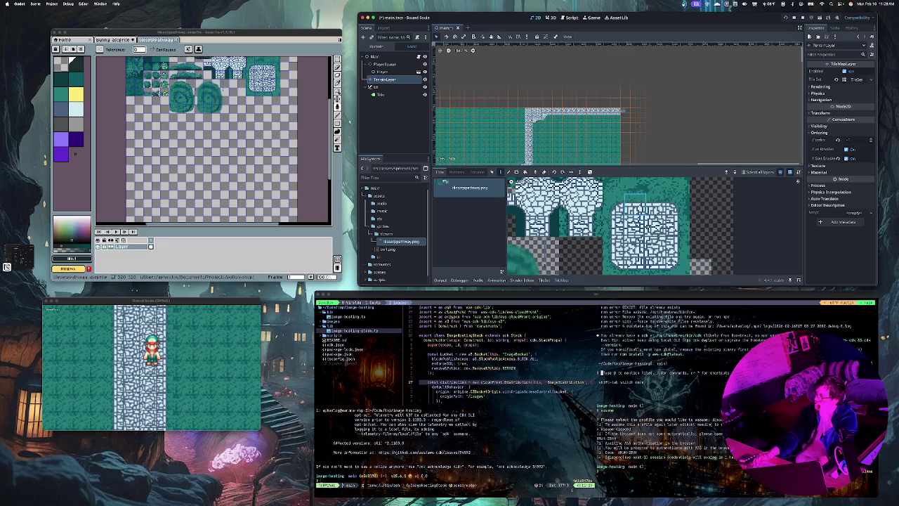
pyautogui.scroll(-3, 538, 130)
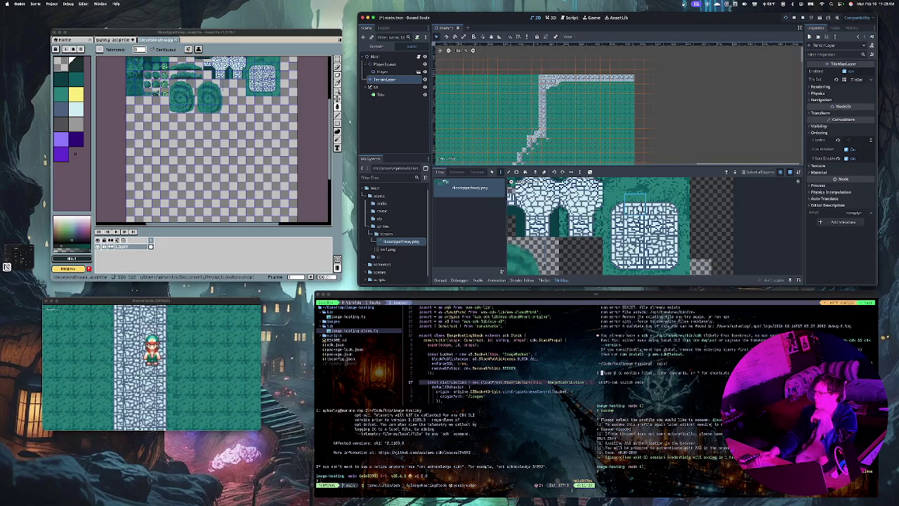
pyautogui.scroll(-2, 543, 104)
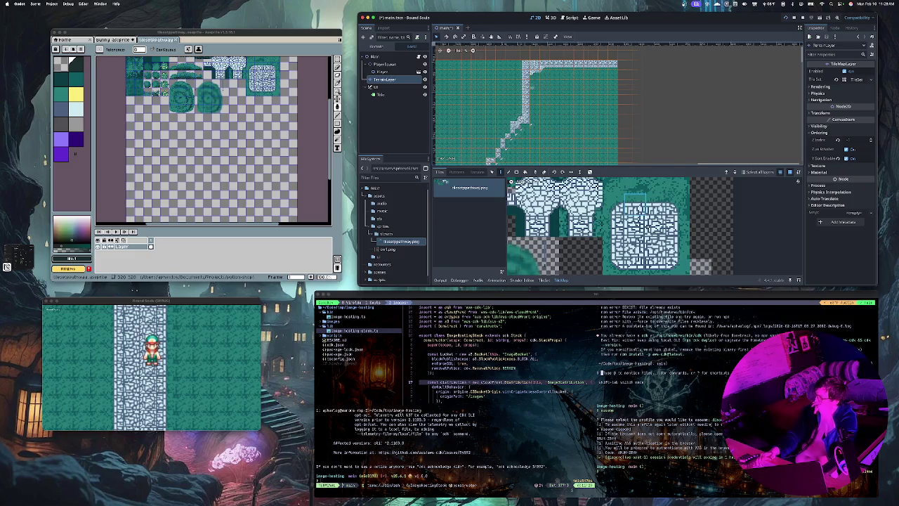
pyautogui.scroll(3, 523, 60)
pyautogui.scroll(2, 533, 70)
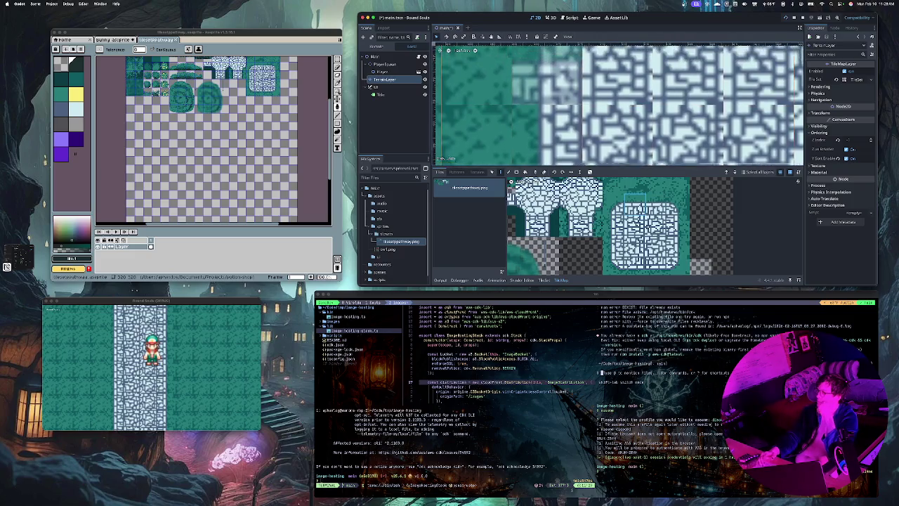
pyautogui.scroll(-5, 534, 70)
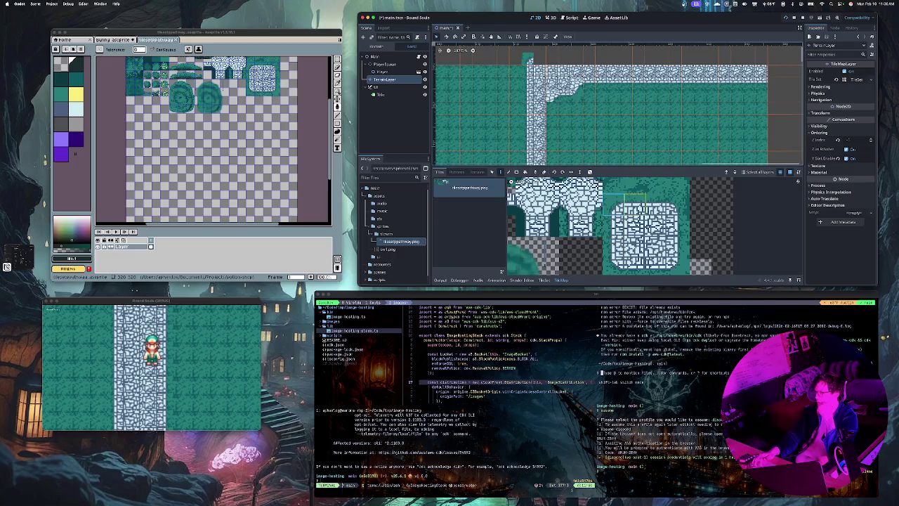
pyautogui.moveTo(537, 59); pyautogui.dragTo(589, 60)
pyautogui.hscroll(4, 618, 106)
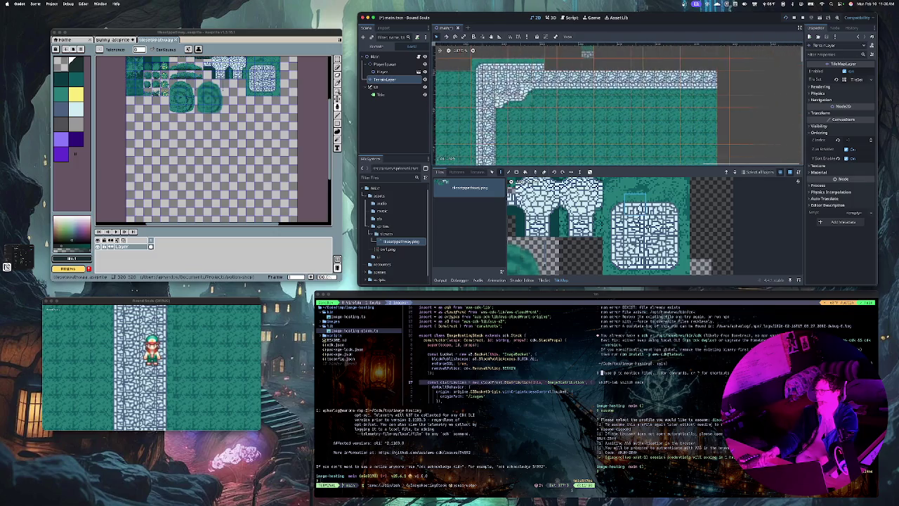
pyautogui.click(557, 64)
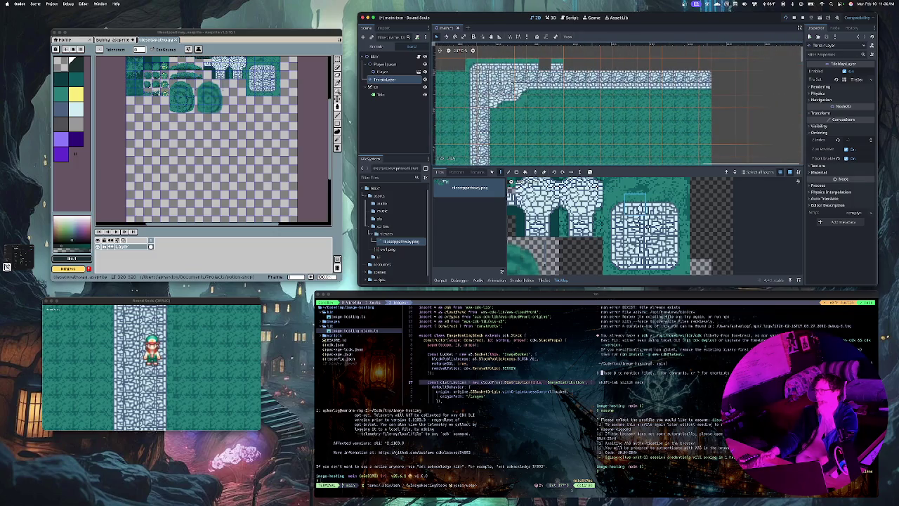
pyautogui.click(569, 64)
pyautogui.moveTo(575, 64); pyautogui.dragTo(706, 64)
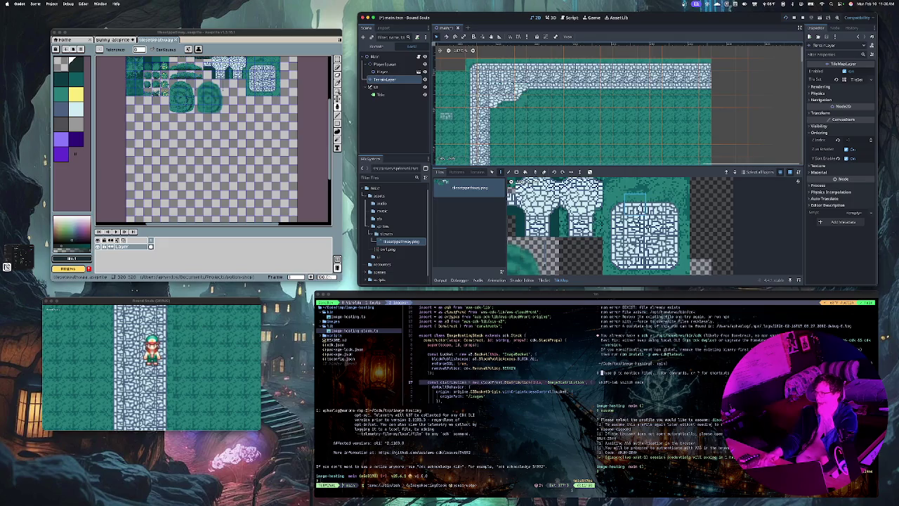
# Paint extra stone tiles beside the diagonal path and pick a block of path tiles
pyautogui.scroll(-10, 524, 118)
pyautogui.hscroll(-1, 524, 118)
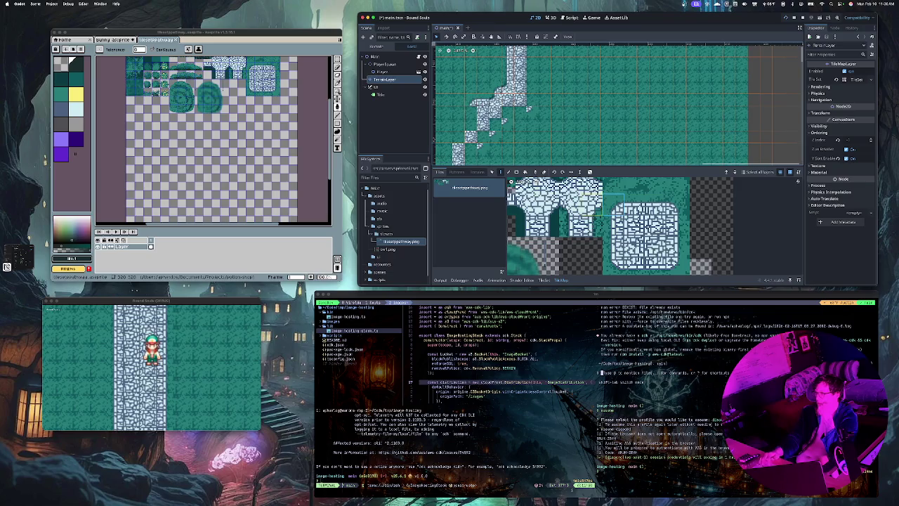
pyautogui.click(472, 113)
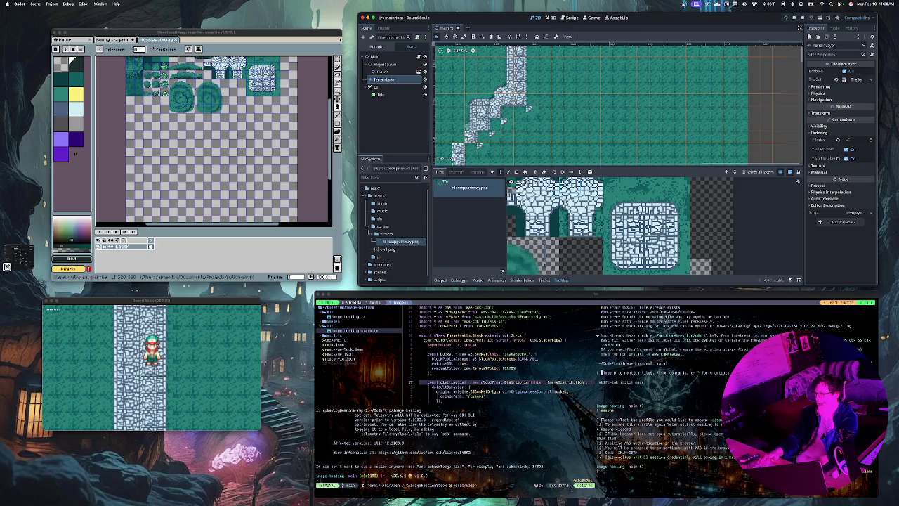
pyautogui.click(472, 131)
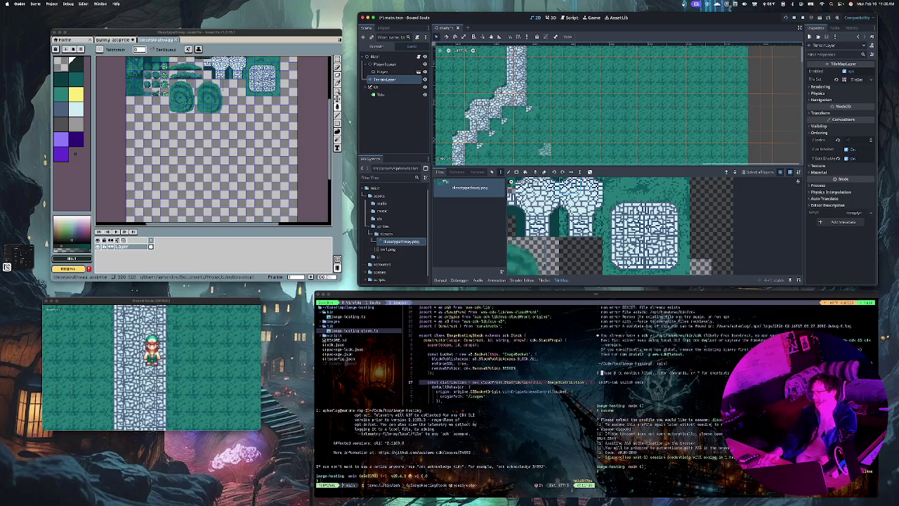
pyautogui.click(607, 209)
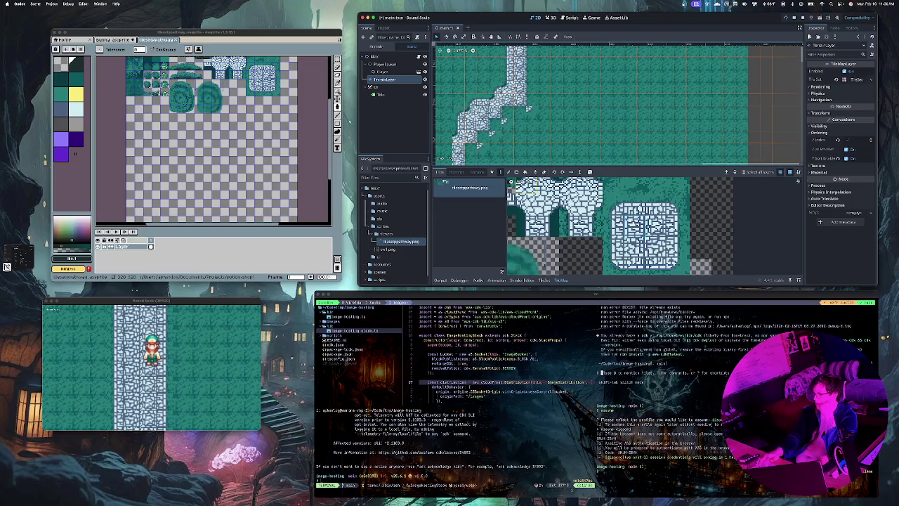
pyautogui.scroll(-3, 513, 109)
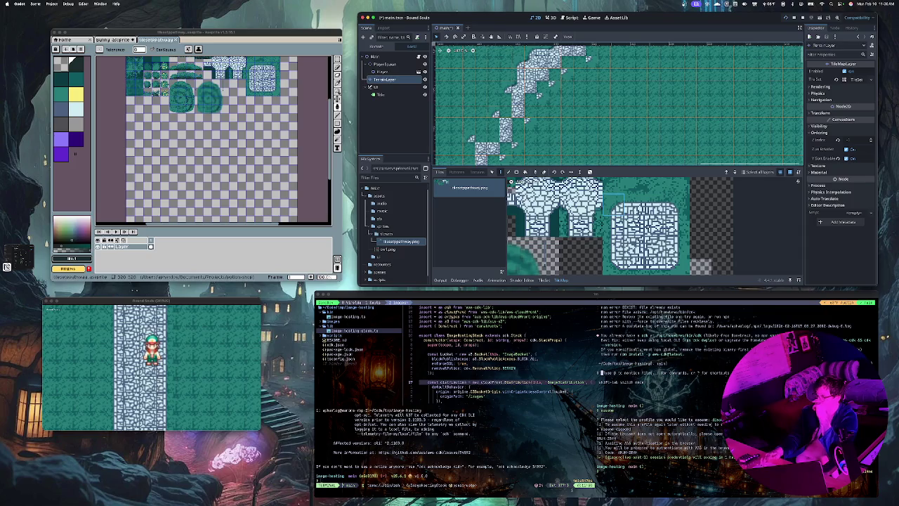
# Pick a stone path tile and fill the gaps along the diagonal path
pyautogui.click(635, 203)
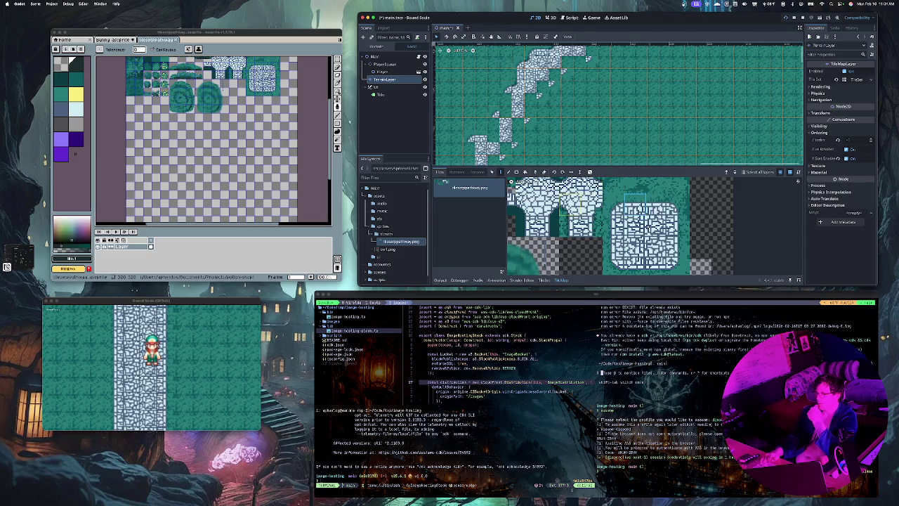
pyautogui.click(493, 136)
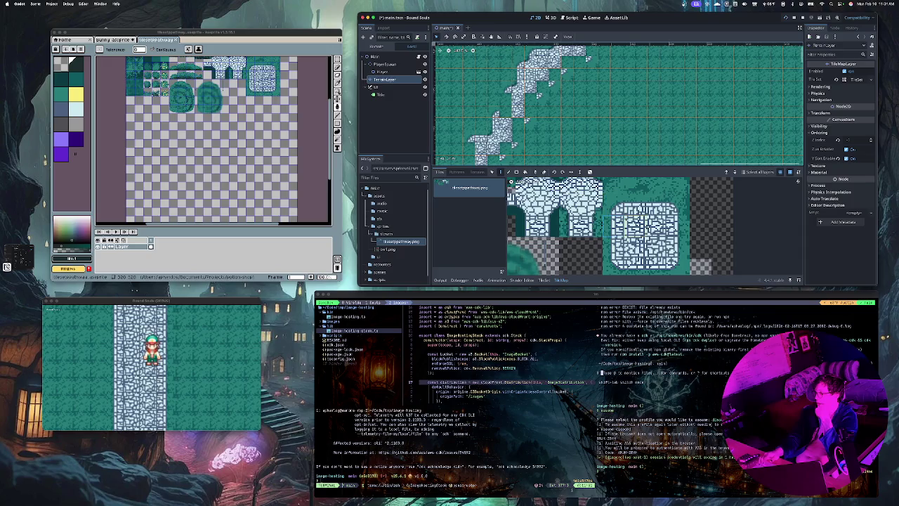
pyautogui.click(505, 112)
pyautogui.hscroll(-2, 506, 105)
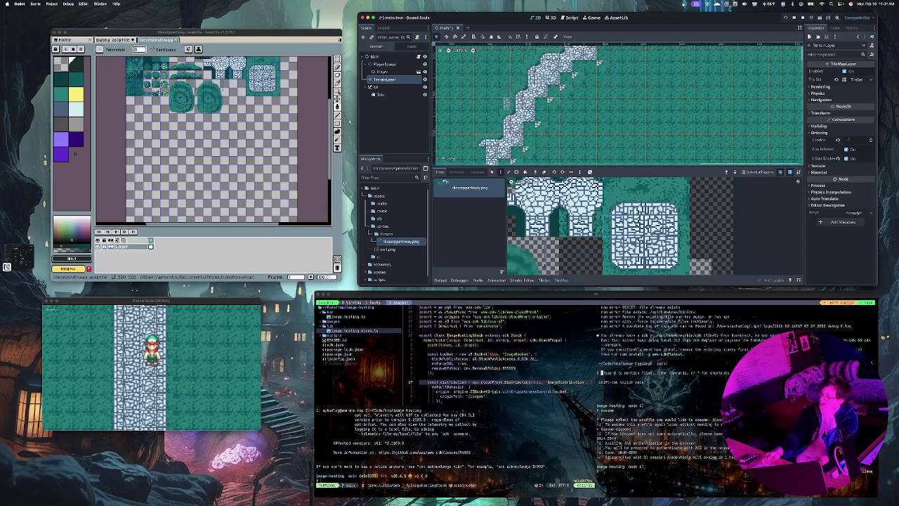
pyautogui.click(480, 128)
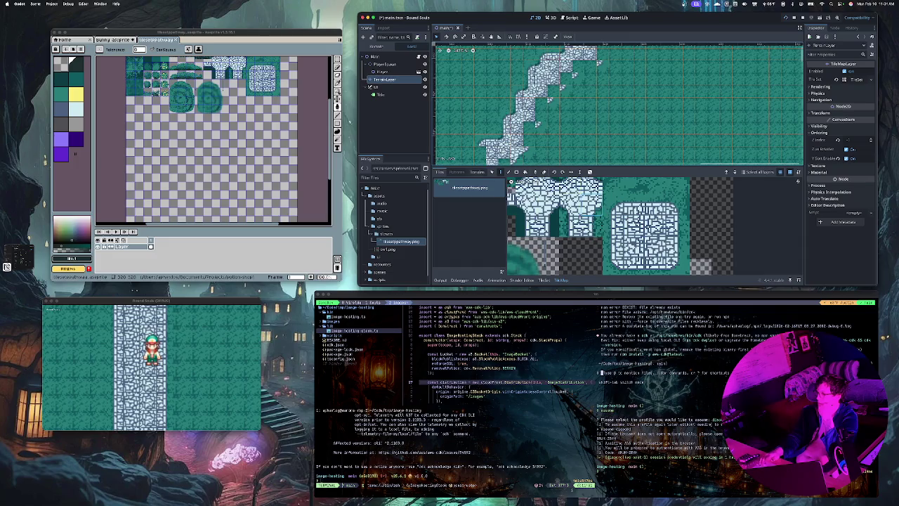
# Paint stone tiles stepping diagonally up-right until they meet the top border
pyautogui.click(542, 116)
pyautogui.click(542, 104)
pyautogui.click(553, 92)
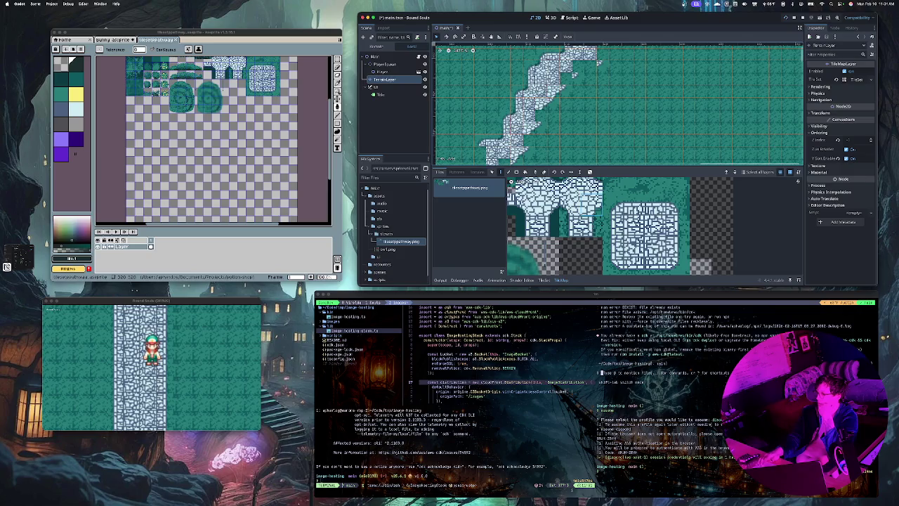
pyautogui.click(566, 78)
pyautogui.click(578, 66)
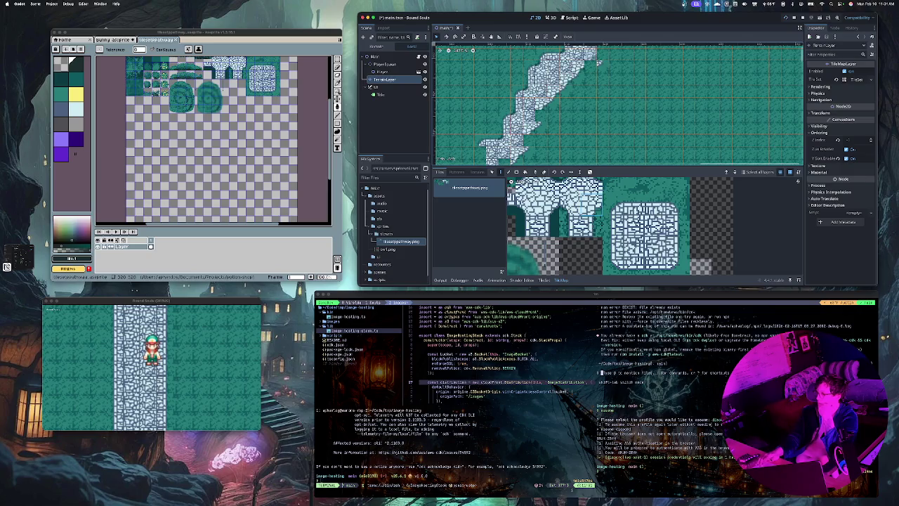
pyautogui.scroll(4, 597, 62)
pyautogui.scroll(10, 598, 70)
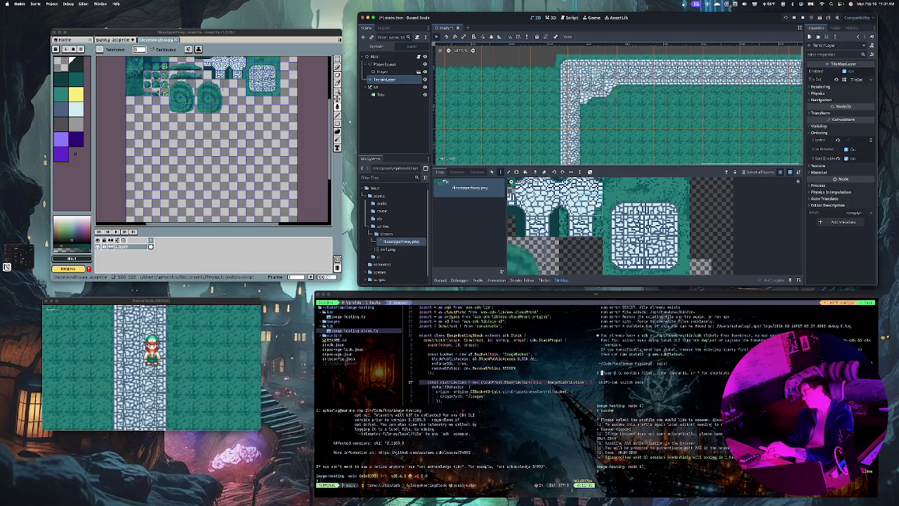
pyautogui.scroll(-8, 618, 104)
pyautogui.scroll(-3, 618, 105)
pyautogui.scroll(-4, 618, 105)
pyautogui.scroll(-4, 618, 105)
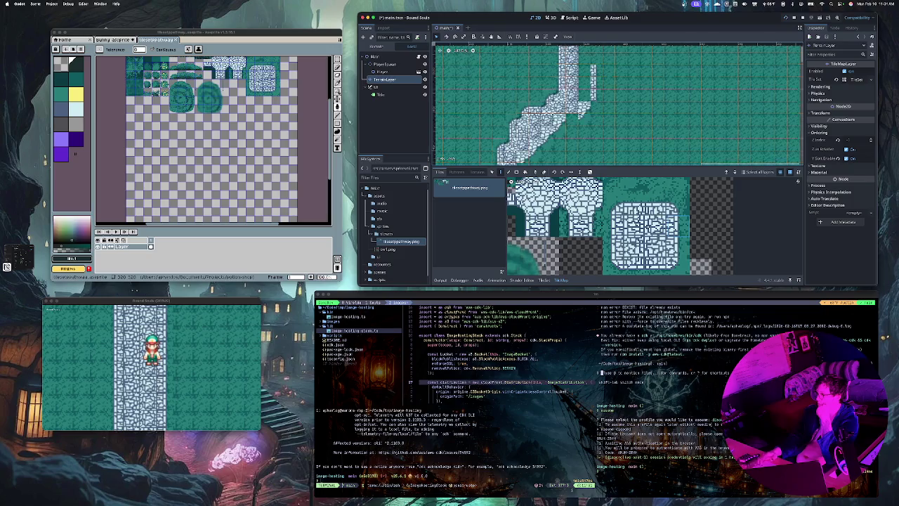
pyautogui.scroll(5, 593, 72)
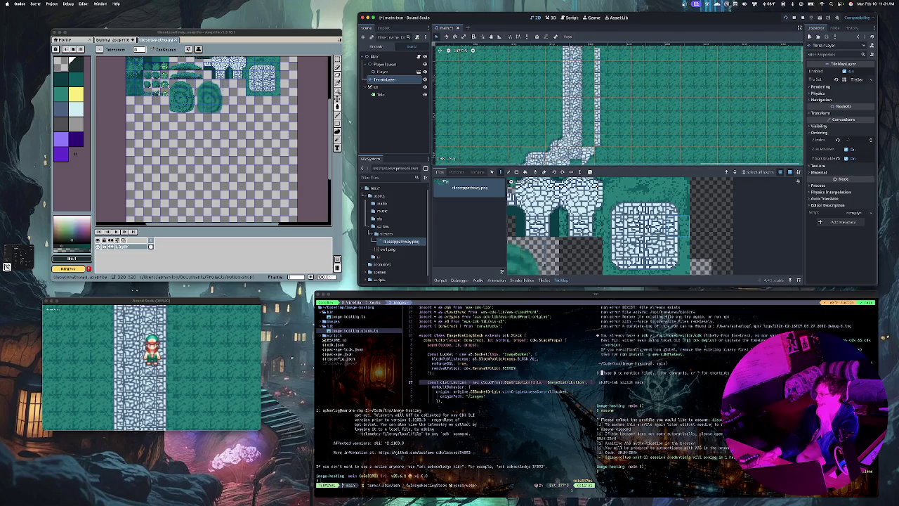
pyautogui.scroll(5, 598, 73)
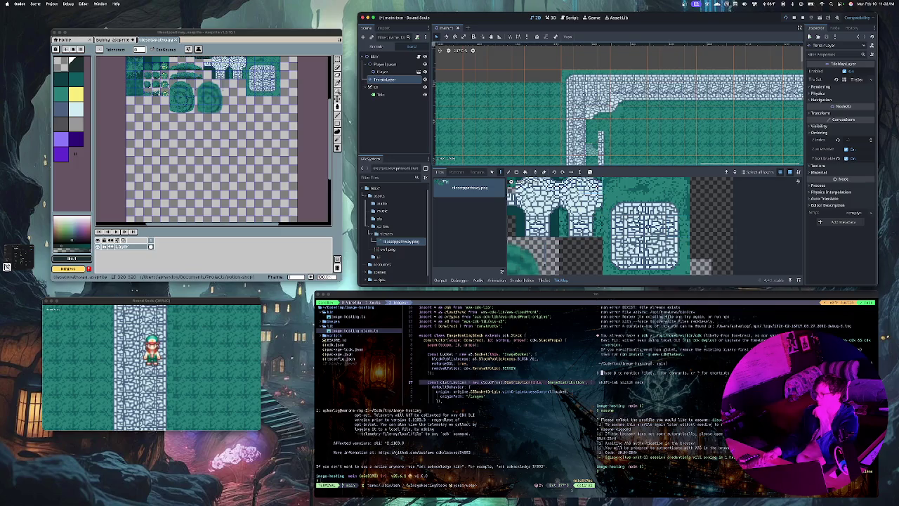
pyautogui.scroll(-5, 592, 149)
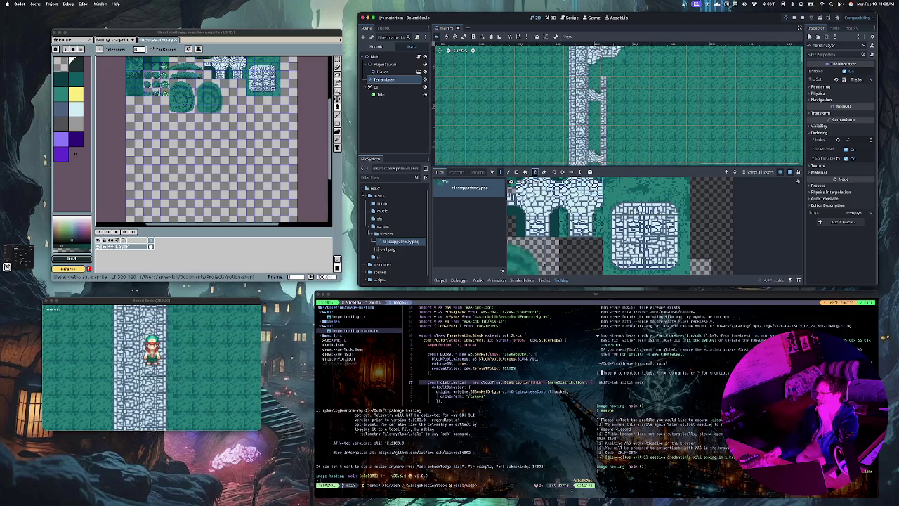
pyautogui.moveTo(606, 133); pyautogui.dragTo(606, 81)
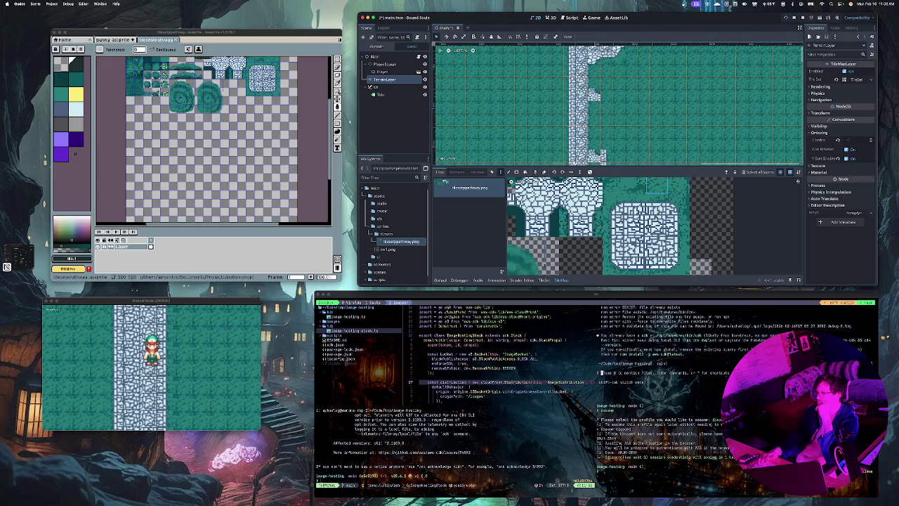
pyautogui.click(595, 94)
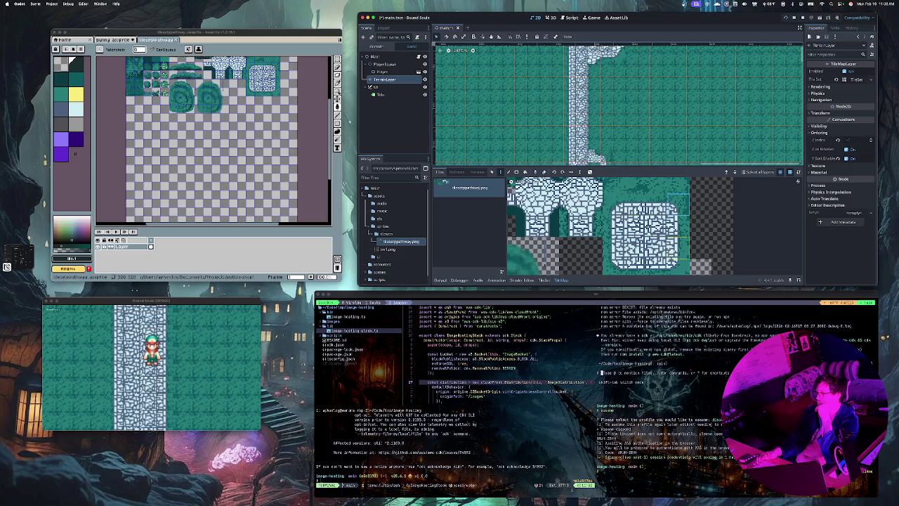
pyautogui.moveTo(593, 121); pyautogui.dragTo(592, 91)
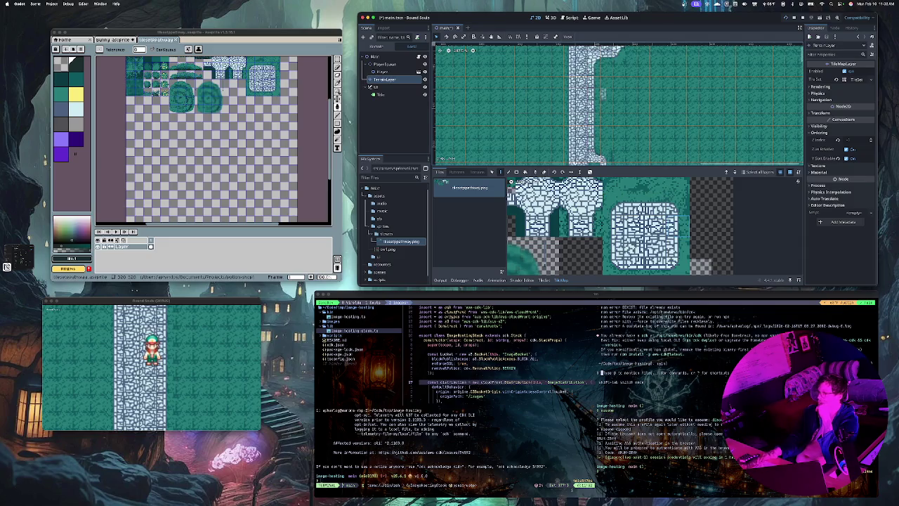
pyautogui.scroll(3, 604, 94)
pyautogui.hscroll(3, 604, 94)
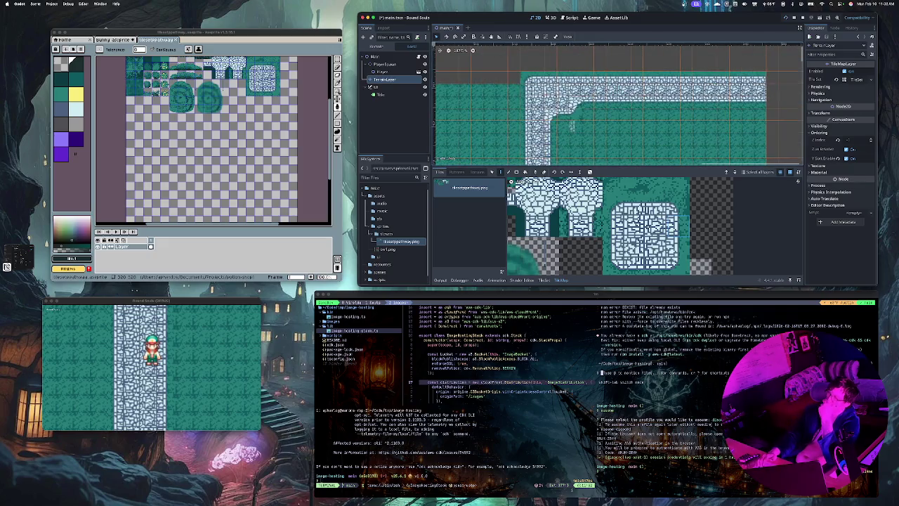
pyautogui.scroll(-2, 541, 156)
pyautogui.hscroll(-2, 541, 156)
pyautogui.scroll(-3, 541, 156)
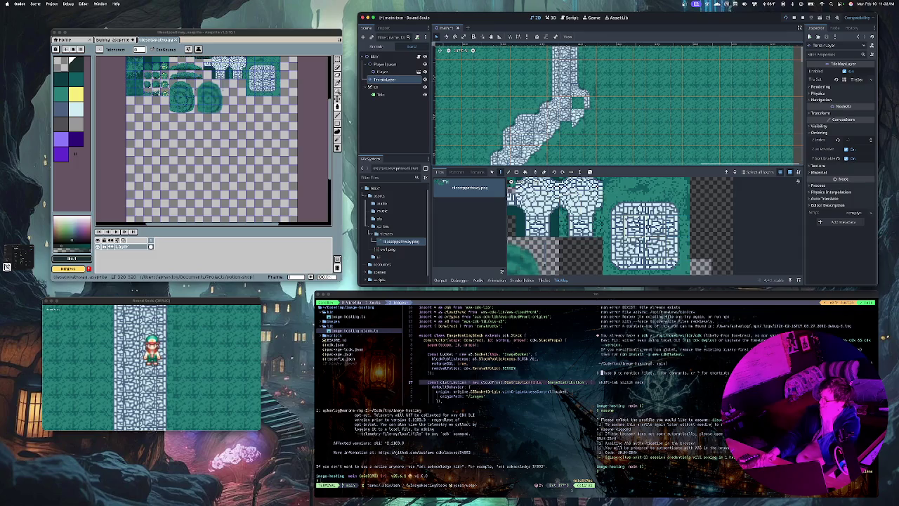
pyautogui.click(577, 102)
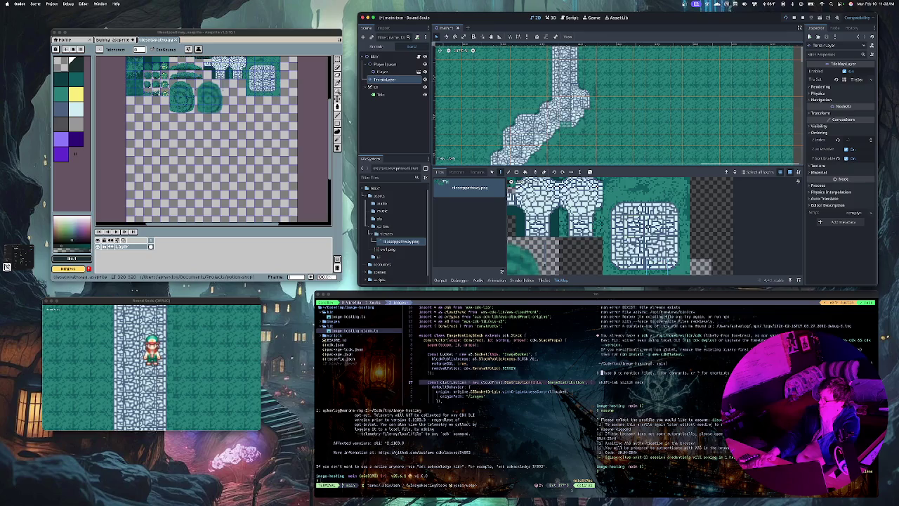
pyautogui.scroll(-5, 572, 119)
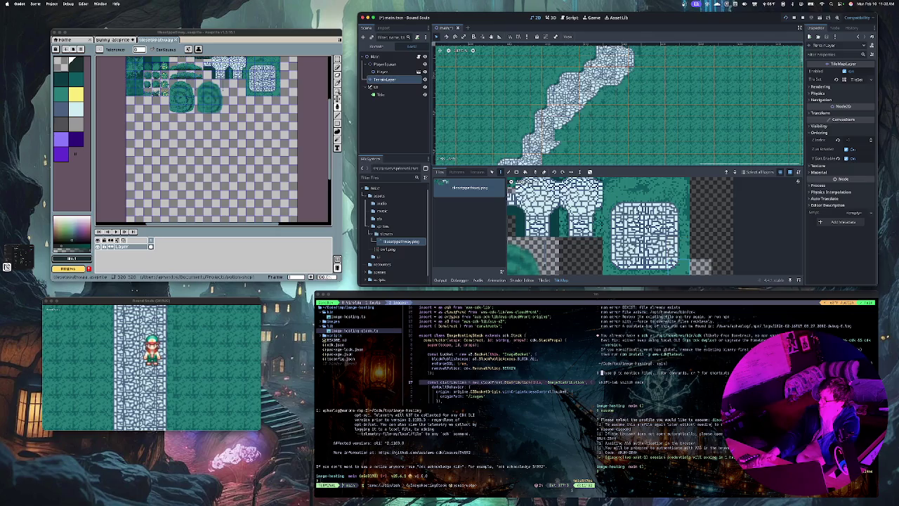
pyautogui.scroll(3, 618, 105)
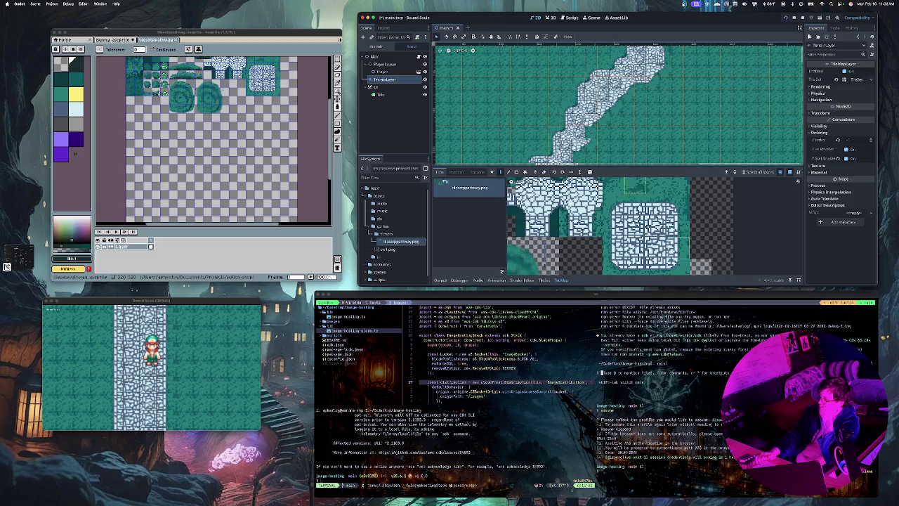
pyautogui.scroll(-5, 630, 97)
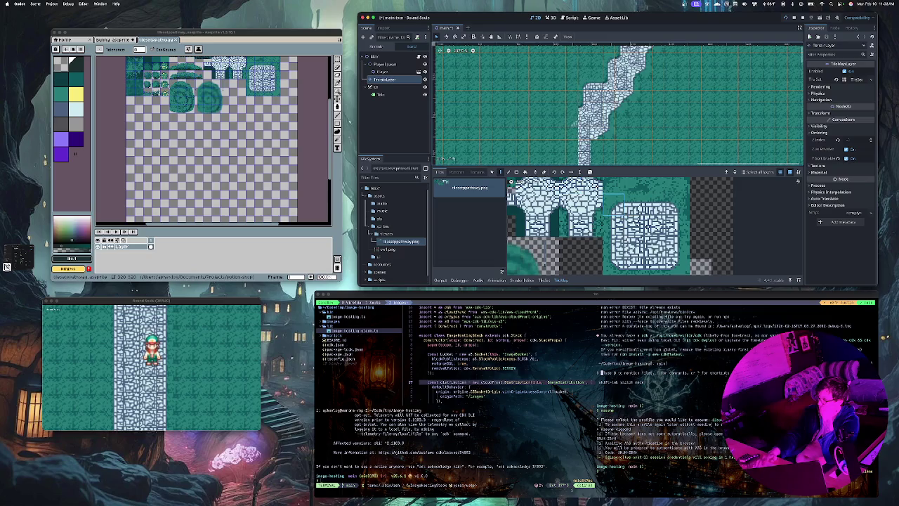
# Undo and redo recent tile edits to return the path to a narrow vertical strip
pyautogui.hotkey('ctrl', 'z')
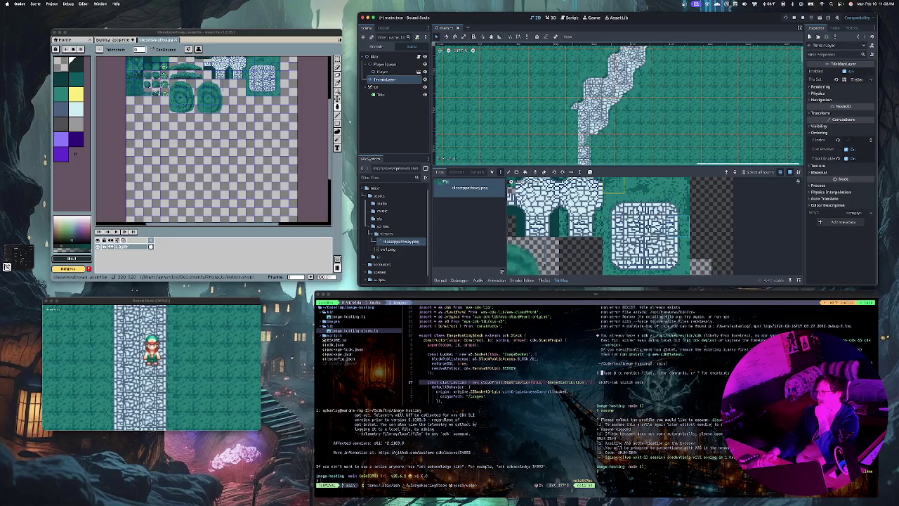
pyautogui.hotkey('ctrl', 'z')
pyautogui.hotkey('ctrl', 'z')
pyautogui.hotkey('ctrl', 'z')
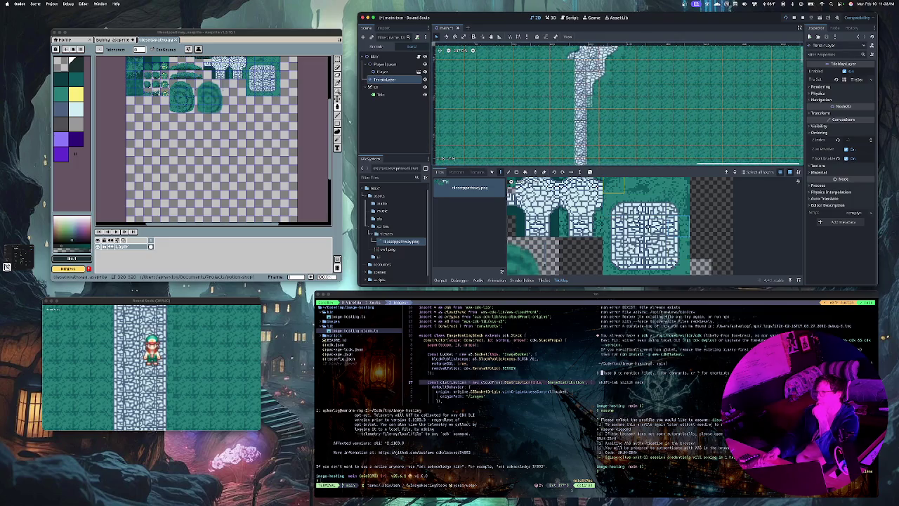
pyautogui.hotkey('ctrl', 'z')
pyautogui.hotkey('ctrl', 'z')
pyautogui.hotkey('ctrl', 'z')
pyautogui.hotkey('ctrl', 'z')
pyautogui.hotkey('ctrl', 'z')
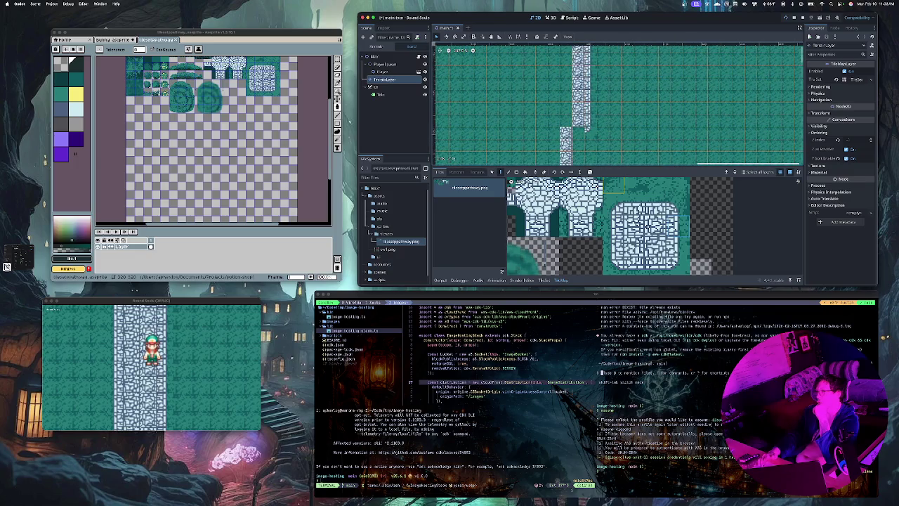
pyautogui.hotkey('ctrl', 'shift', 'z')
pyautogui.hotkey('ctrl', 'shift', 'z')
pyautogui.hotkey('ctrl', 'shift', 'z')
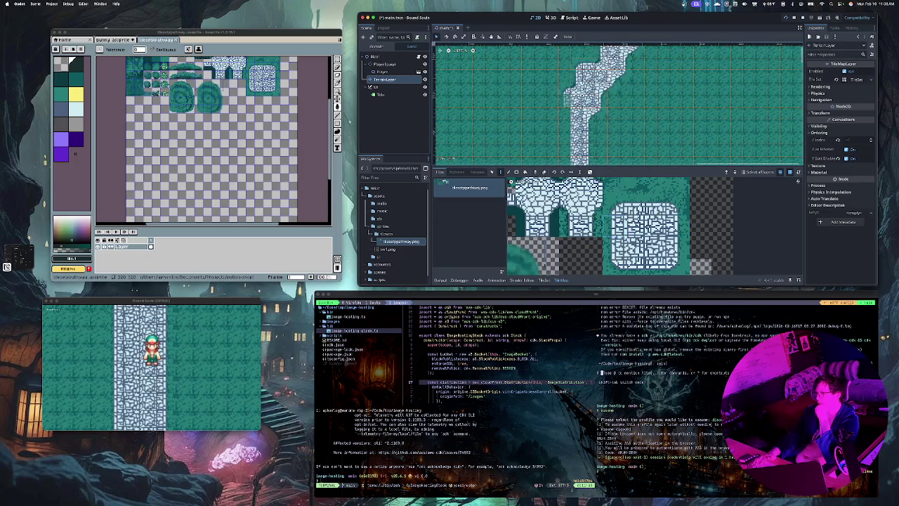
pyautogui.hotkey('ctrl', 'z')
pyautogui.hotkey('ctrl', 'z')
pyautogui.hotkey('ctrl', 'z')
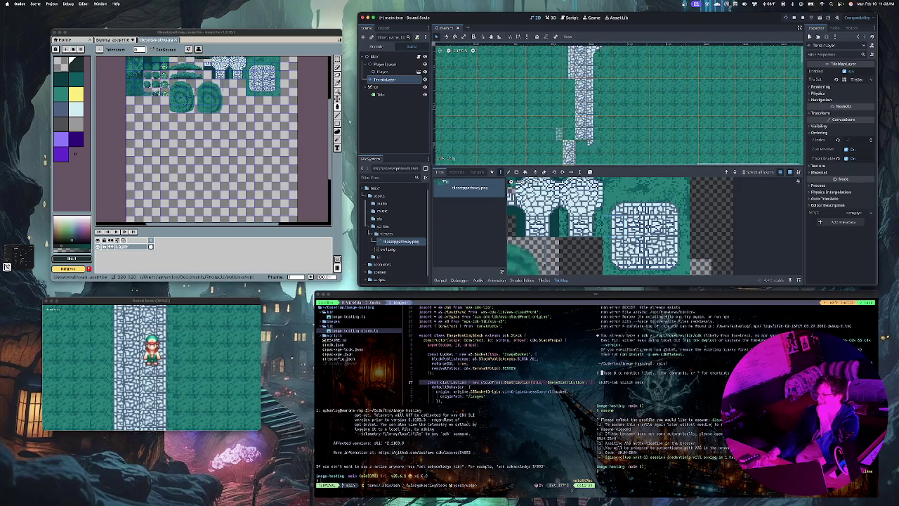
pyautogui.hotkey('ctrl', 'shift', 'z')
pyautogui.hotkey('ctrl', 'shift', 'z')
pyautogui.hotkey('ctrl', 'shift', 'z')
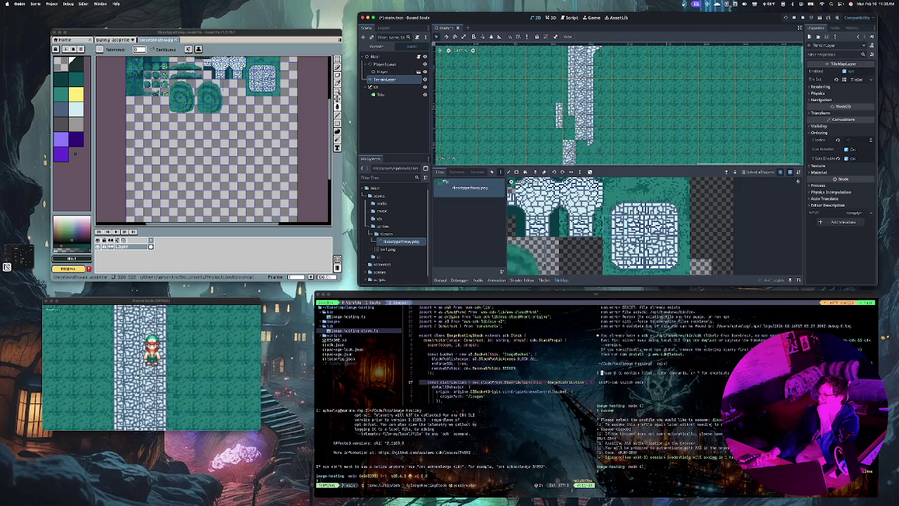
pyautogui.hotkey('ctrl', 'z')
pyautogui.hotkey('ctrl', 'z')
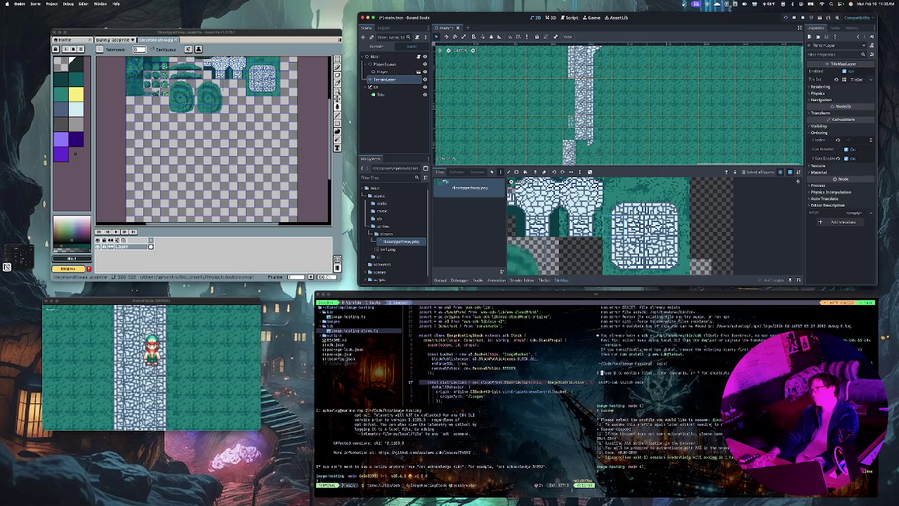
pyautogui.hotkey('ctrl', 'shift', 'z')
pyautogui.hotkey('ctrl', 'shift', 'z')
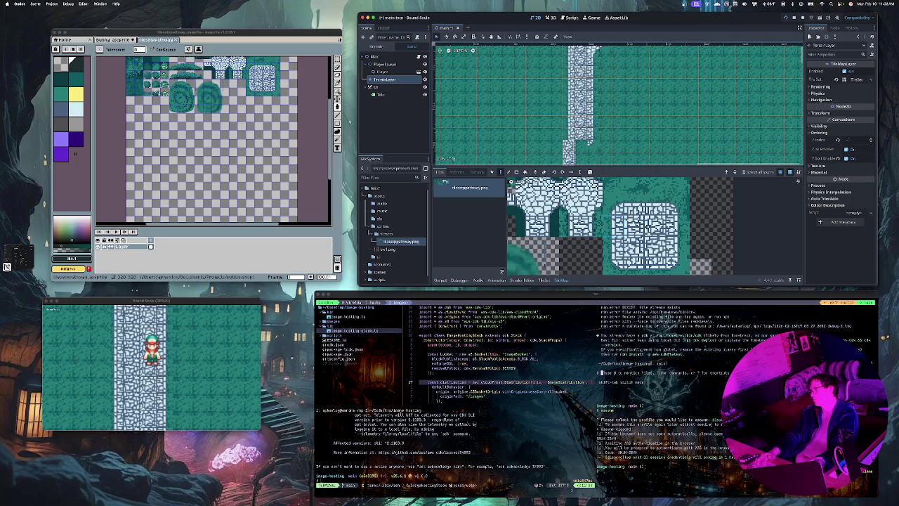
pyautogui.hotkey('ctrl', 'shift', 'z')
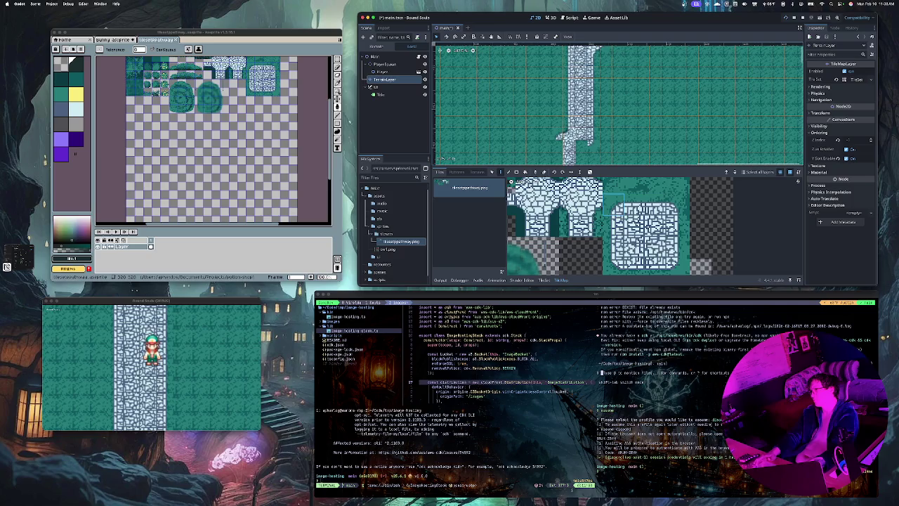
pyautogui.hotkey('ctrl', 'z')
pyautogui.hotkey('ctrl', 'z')
pyautogui.hotkey('ctrl', 'z')
pyautogui.hotkey('ctrl', 'z')
pyautogui.hotkey('ctrl', 'z')
pyautogui.hotkey('ctrl', 'z')
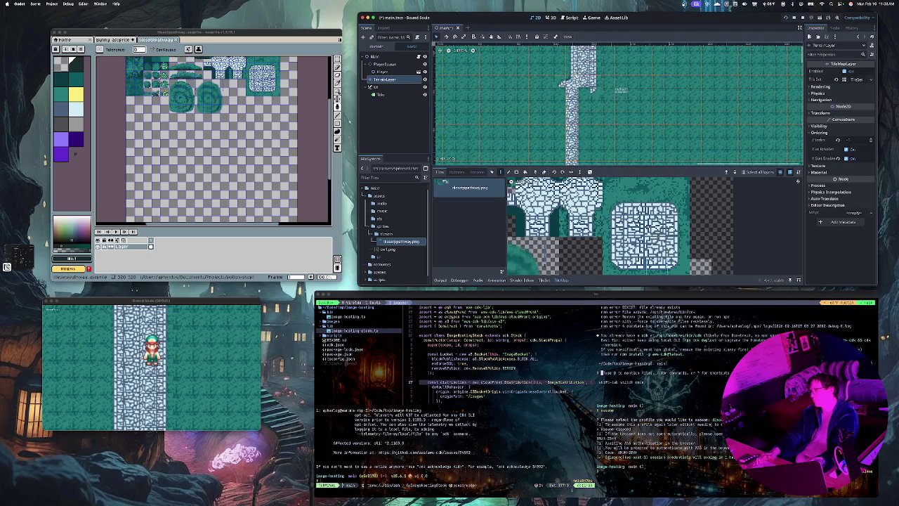
pyautogui.hotkey('ctrl', 'z')
pyautogui.hotkey('ctrl', 'z')
pyautogui.hotkey('ctrl', 'z')
pyautogui.hotkey('ctrl', 'z')
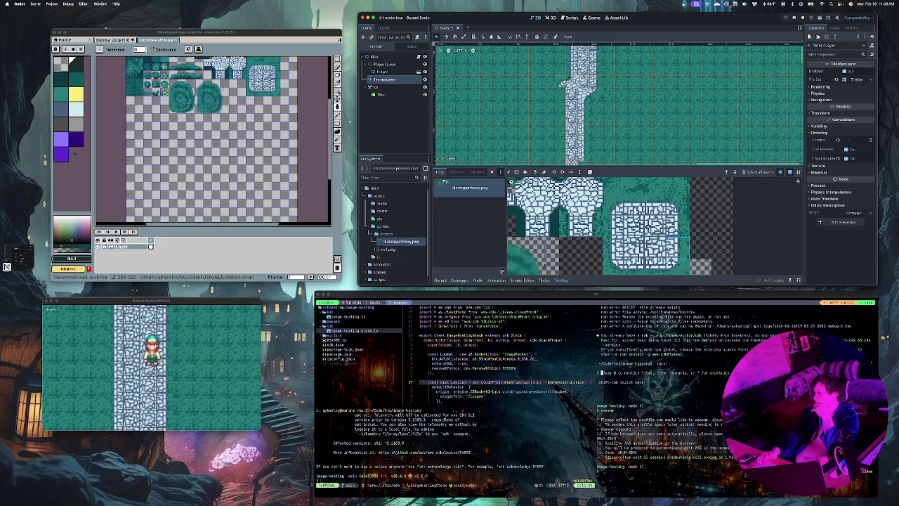
# Repaint the column's left side with stone, stepping down to the left at the bottom
pyautogui.scroll(3, 618, 104)
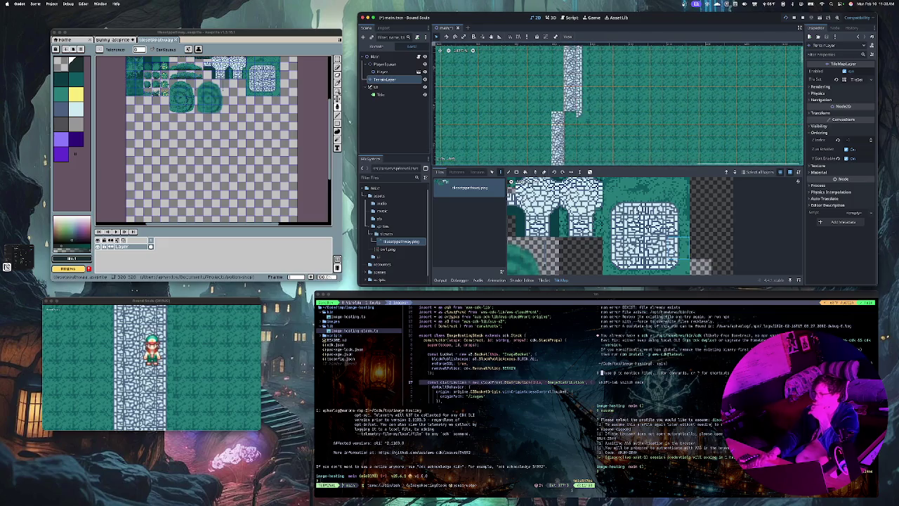
pyautogui.scroll(2, 569, 105)
pyautogui.scroll(-1, 567, 119)
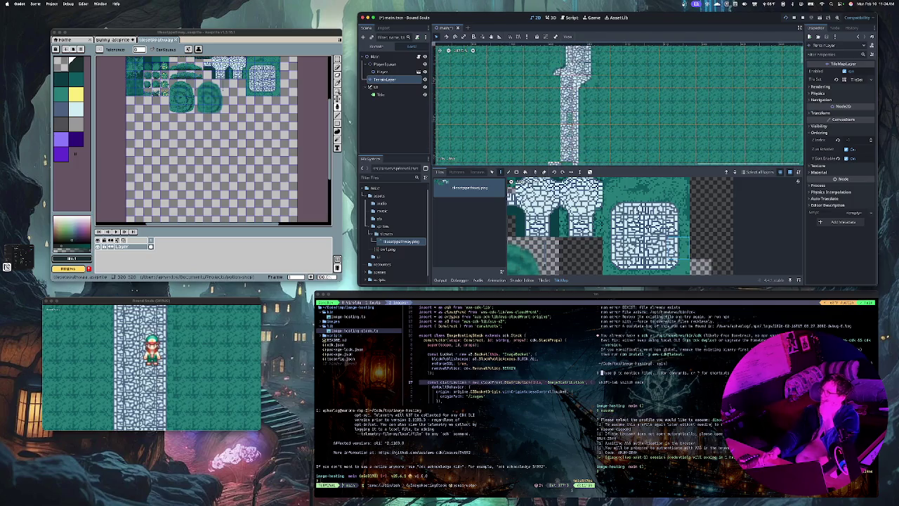
pyautogui.click(564, 89)
pyautogui.moveTo(555, 106); pyautogui.dragTo(555, 144)
pyautogui.scroll(-3, 554, 144)
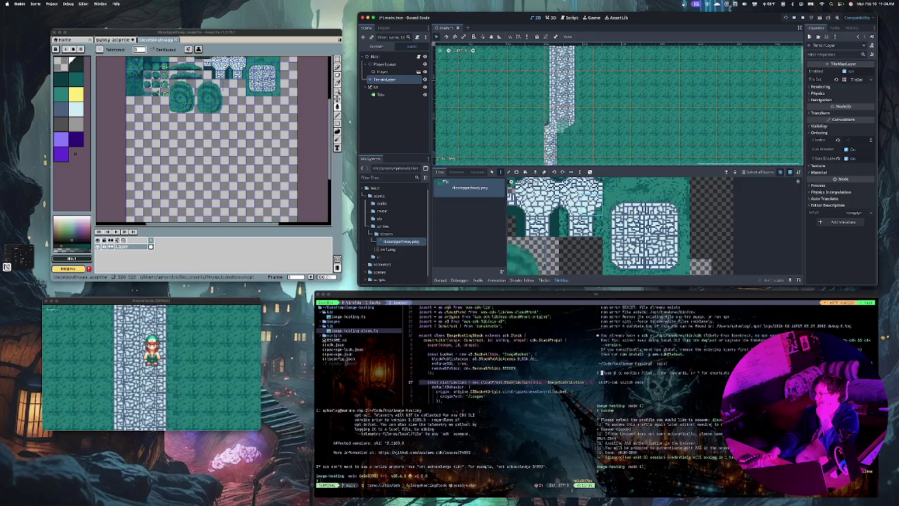
pyautogui.moveTo(562, 133); pyautogui.dragTo(541, 151)
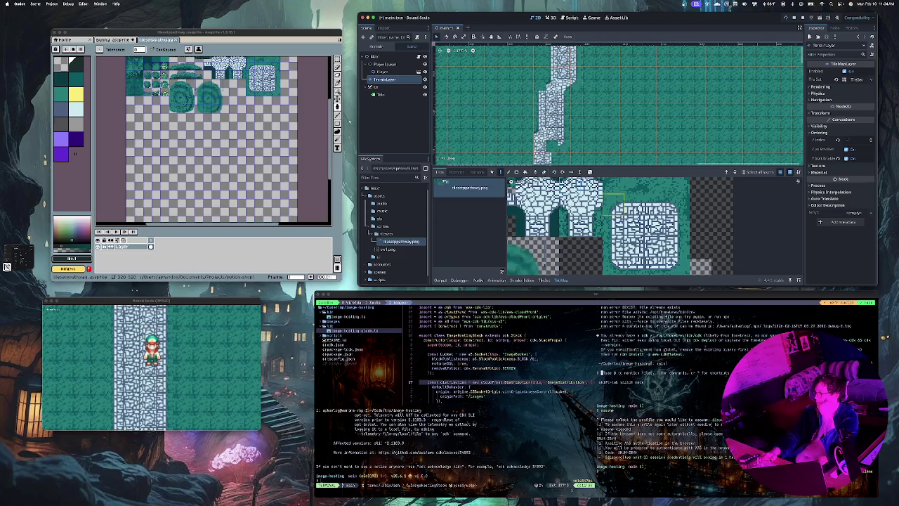
pyautogui.scroll(3, 578, 125)
pyautogui.scroll(-3, 583, 132)
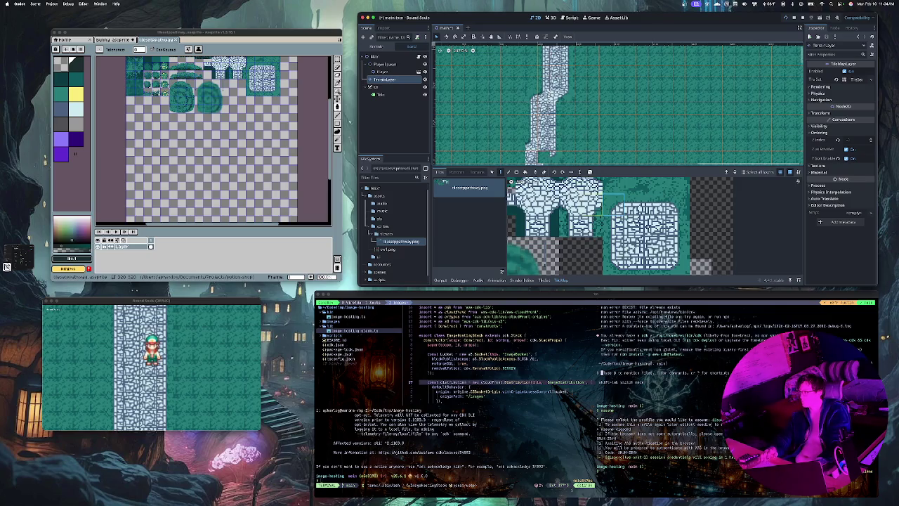
pyautogui.scroll(-3, 540, 153)
pyautogui.scroll(-1, 541, 154)
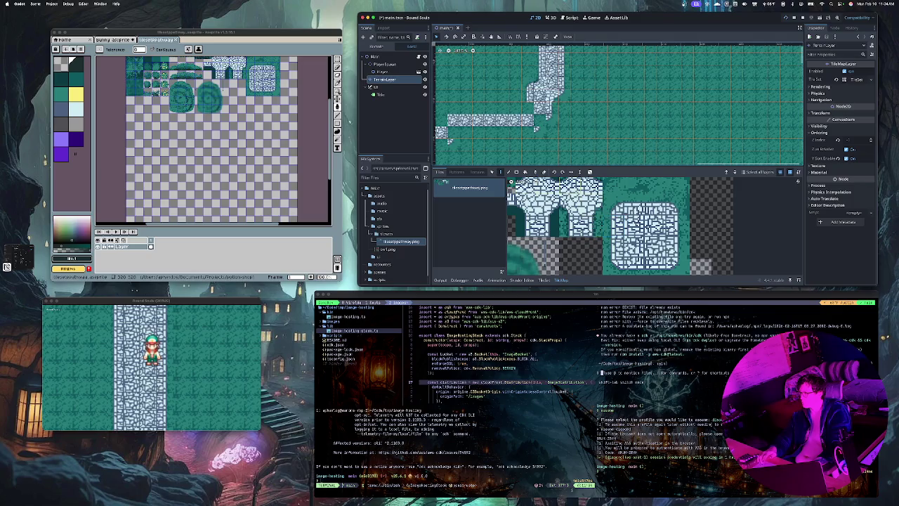
# Paint a row of two-tile-wide stone along the horizontal path from its corner
pyautogui.click(528, 108)
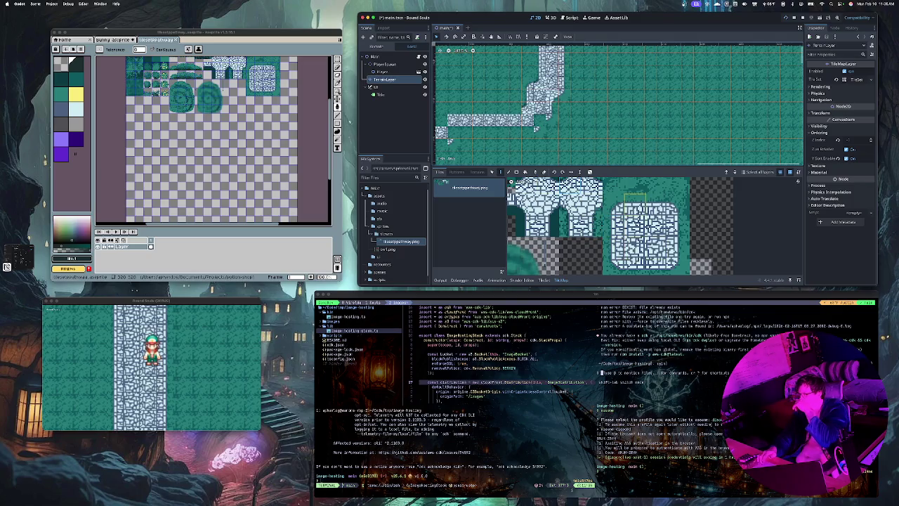
pyautogui.moveTo(632, 200); pyautogui.dragTo(660, 200)
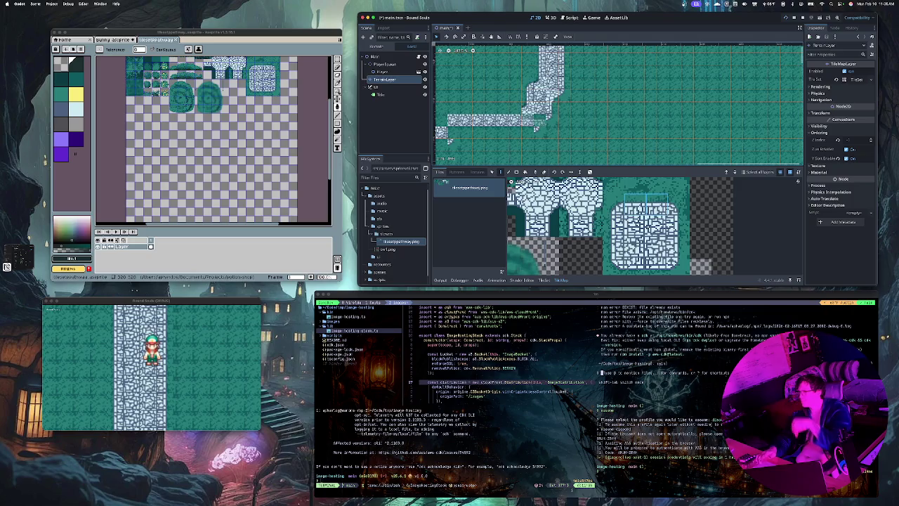
pyautogui.moveTo(532, 108); pyautogui.dragTo(450, 108)
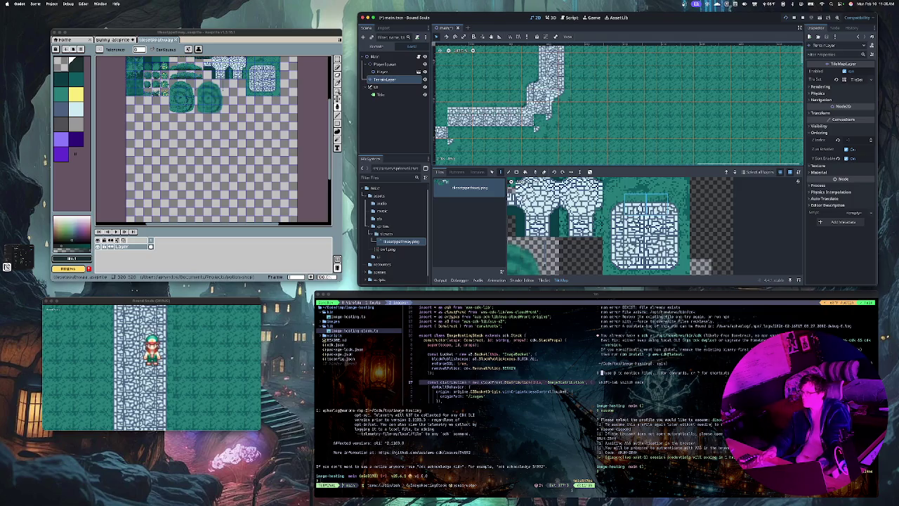
pyautogui.hscroll(-5, 541, 133)
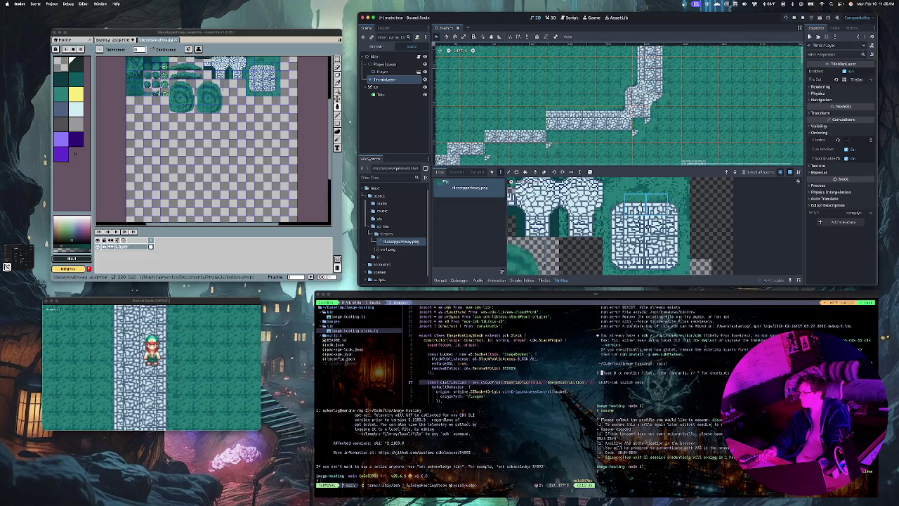
pyautogui.click(612, 184)
pyautogui.keyDown('ctrl'); pyautogui.click(613, 149); pyautogui.keyUp('ctrl')
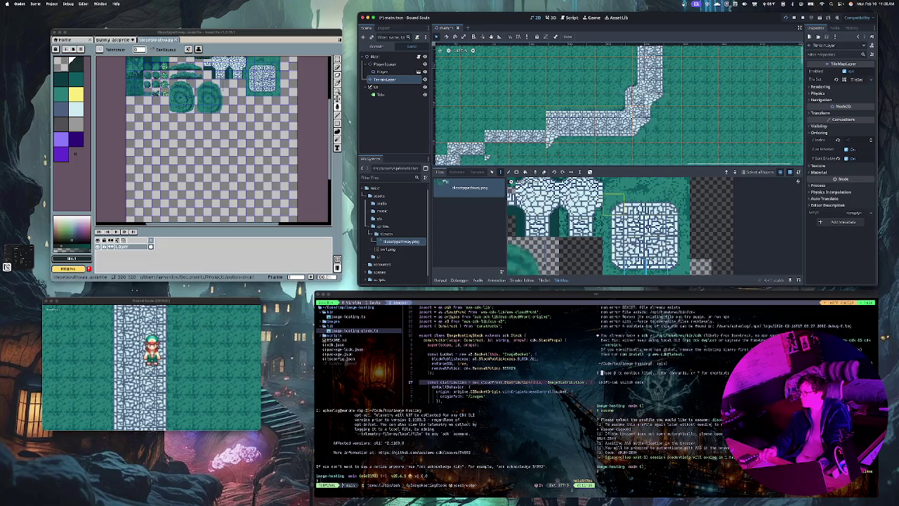
# Add stone tiles above and left of the path and adjust its edge tiles
pyautogui.hscroll(-3, 534, 140)
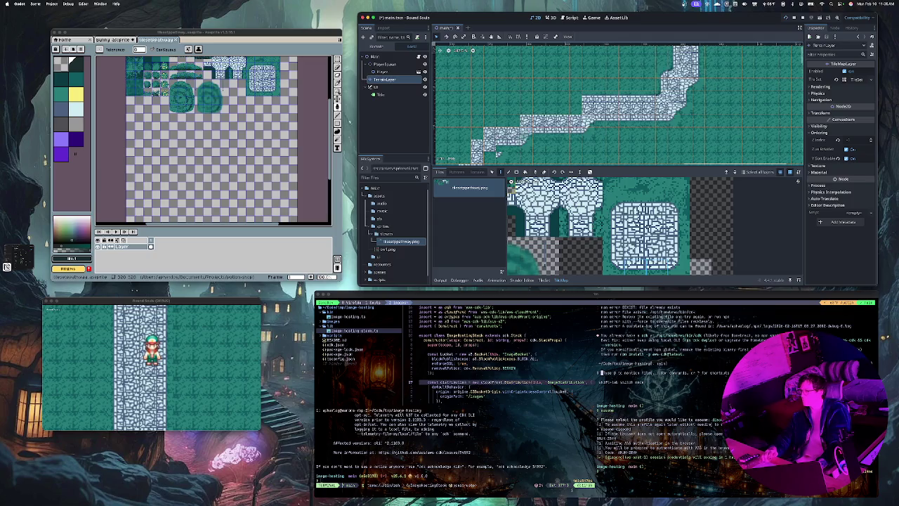
pyautogui.scroll(-2, 518, 133)
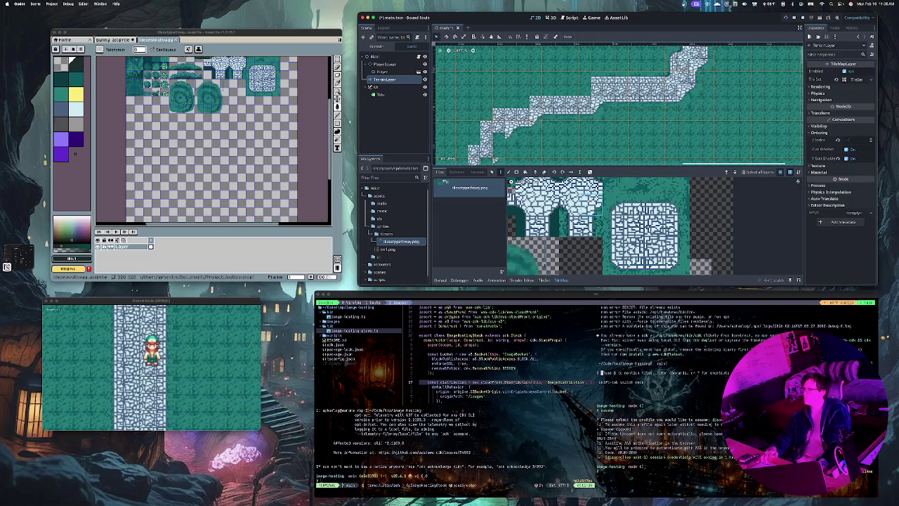
pyautogui.hscroll(-5, 506, 125)
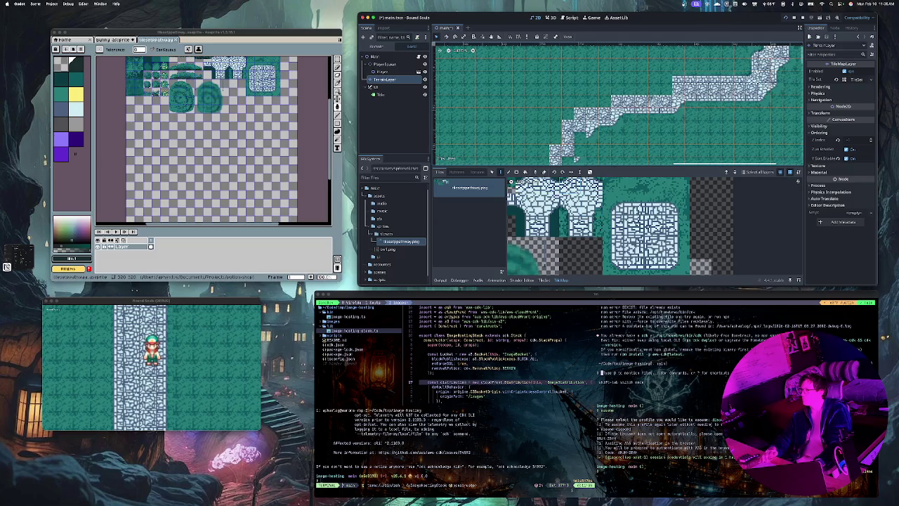
pyautogui.moveTo(604, 89); pyautogui.dragTo(605, 102)
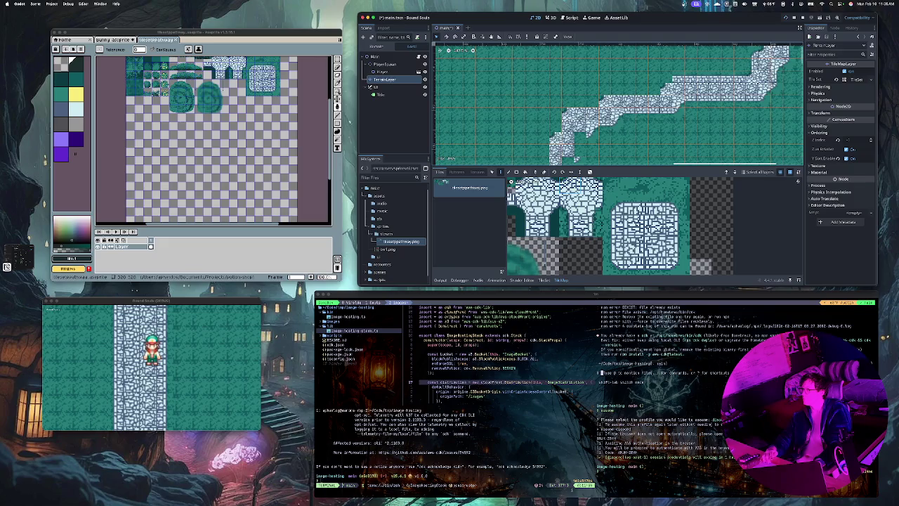
pyautogui.moveTo(659, 92); pyautogui.dragTo(636, 92)
pyautogui.click(586, 101)
pyautogui.click(575, 113)
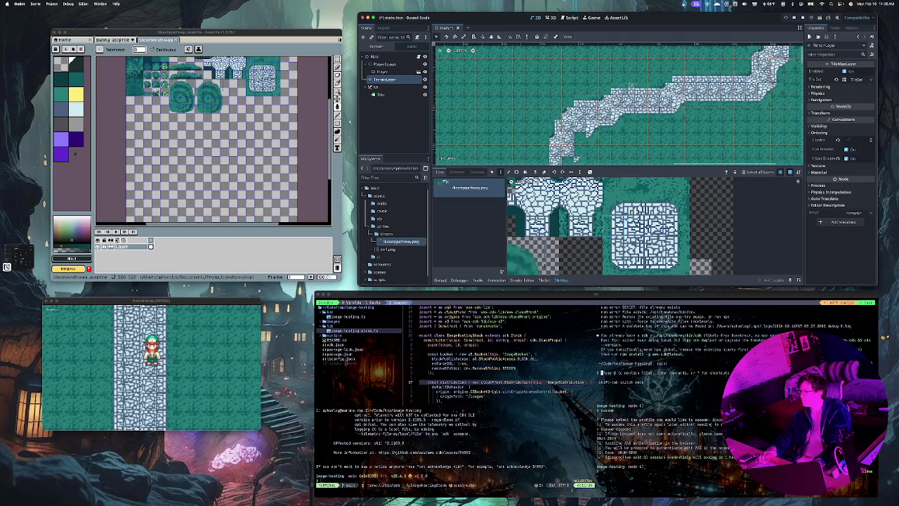
pyautogui.click(642, 100)
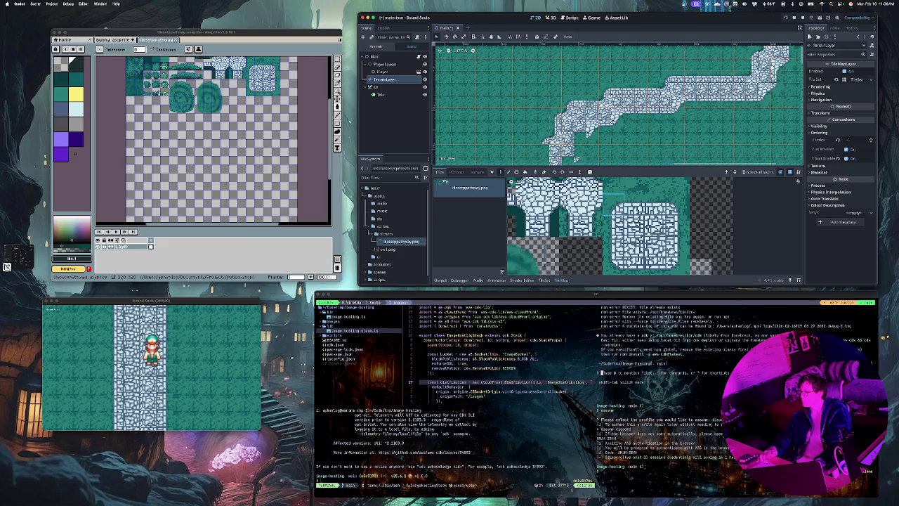
# Paint a stroke of stone tiles down-left from the path, then switch to the stone block tile
pyautogui.scroll(-3, 592, 103)
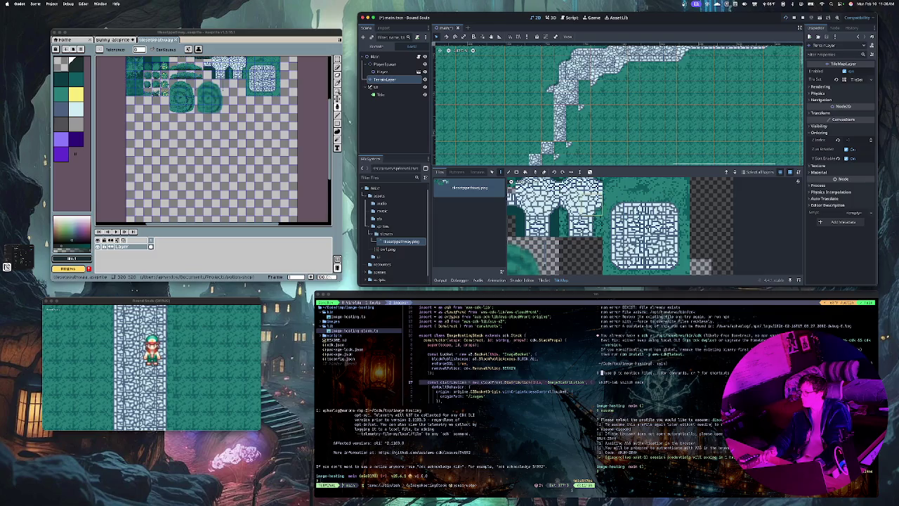
pyautogui.moveTo(572, 111); pyautogui.dragTo(548, 159)
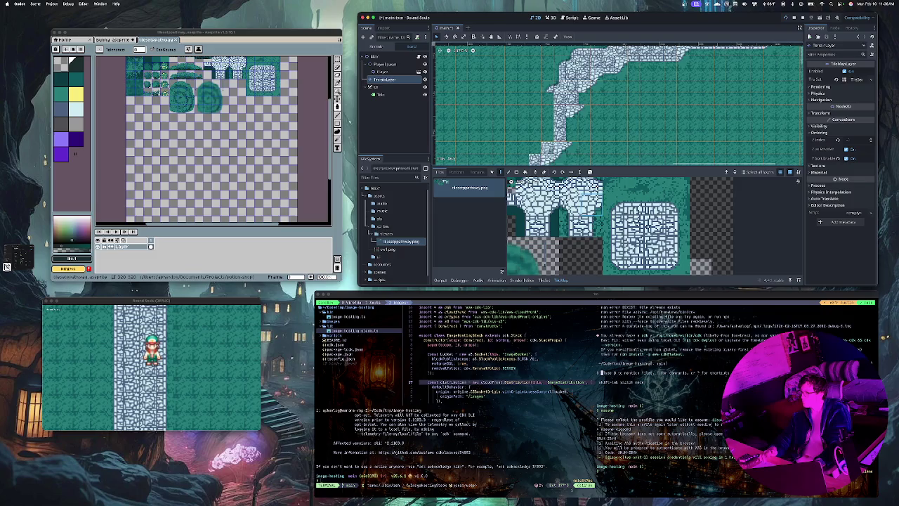
pyautogui.click(677, 247)
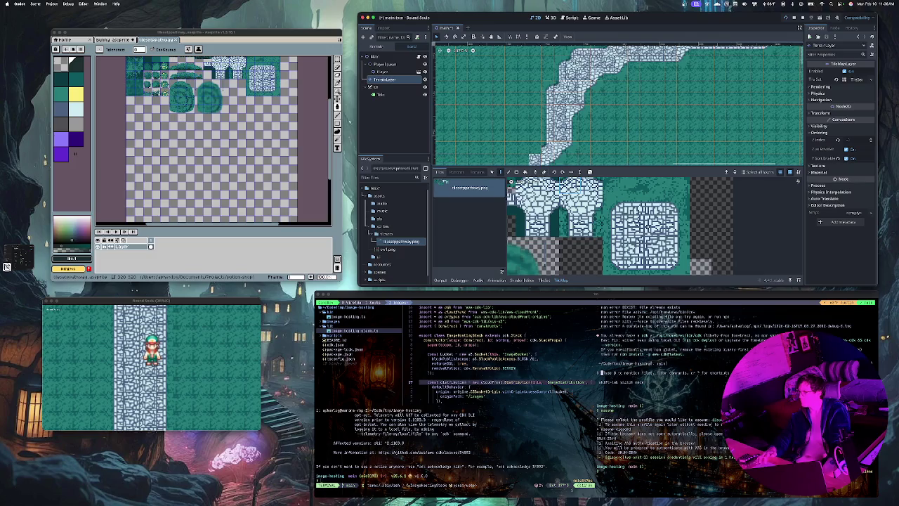
pyautogui.click(634, 202)
pyautogui.scroll(-3, 547, 141)
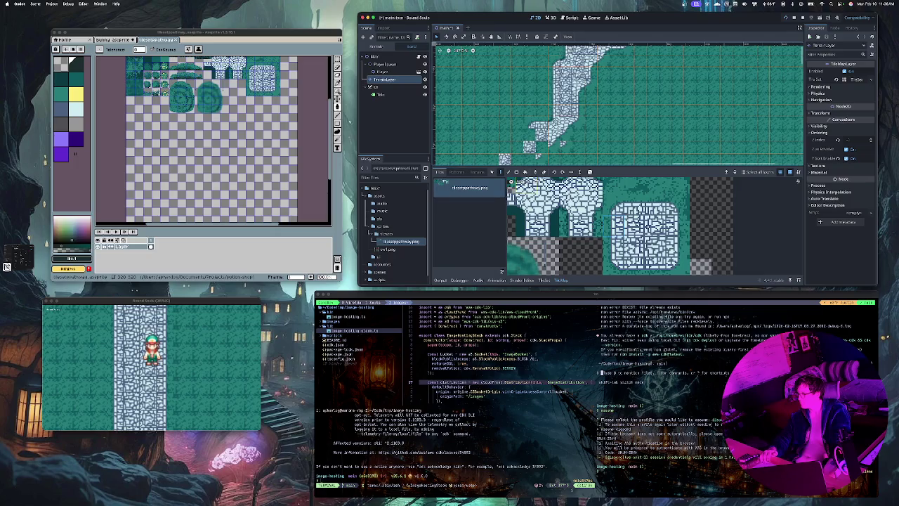
# Paint three stone tiles along the path's left side and select the stone block's left tile
pyautogui.click(517, 123)
pyautogui.click(518, 135)
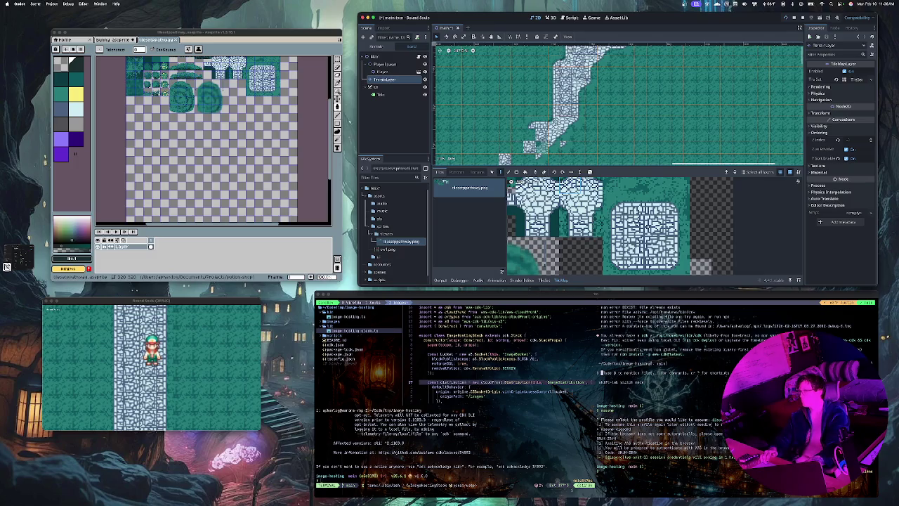
pyautogui.click(529, 135)
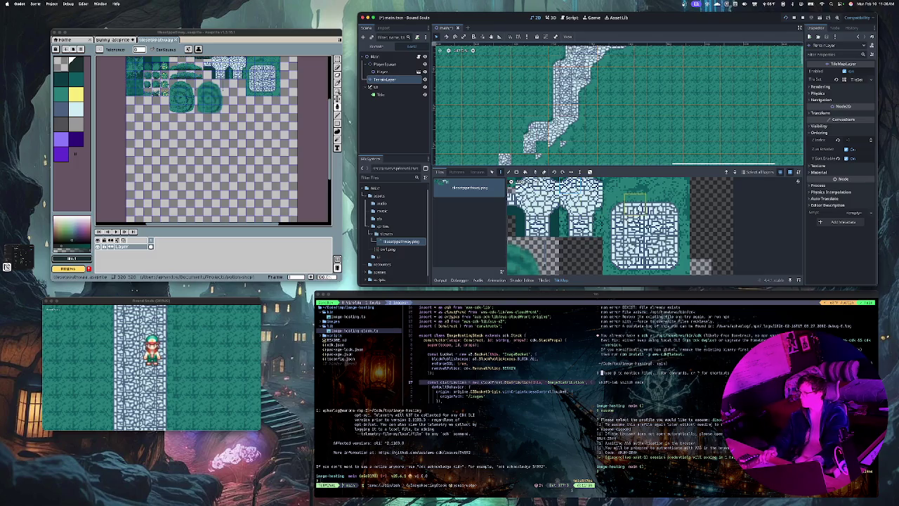
pyautogui.click(635, 201)
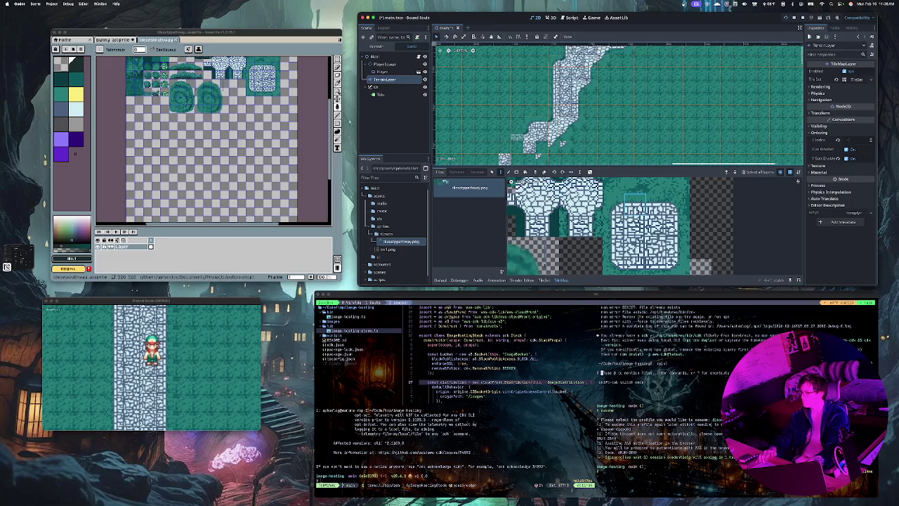
pyautogui.click(613, 205)
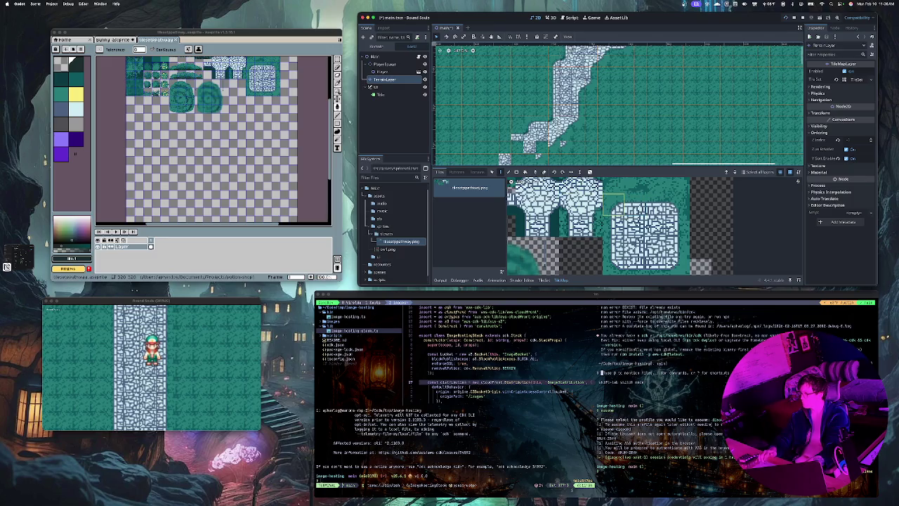
pyautogui.click(635, 204)
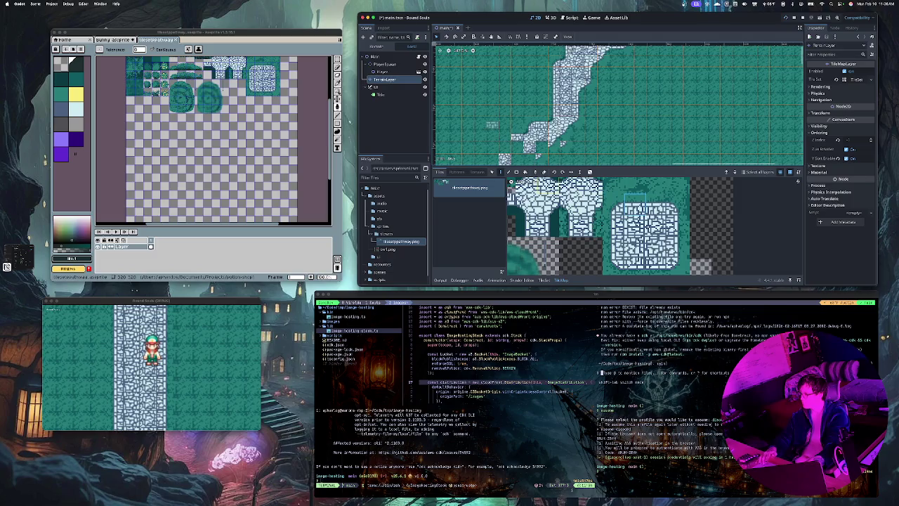
pyautogui.click(612, 205)
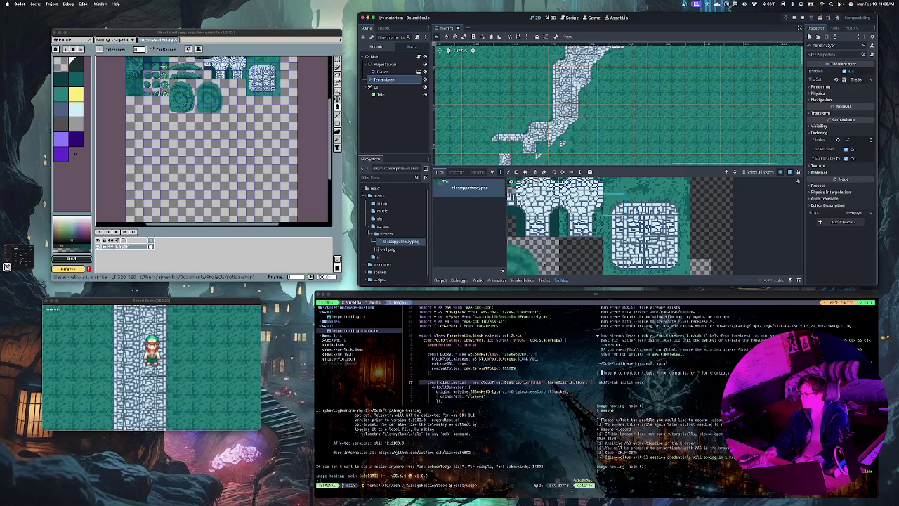
# Paint stone tiles down the staircase, adding a lighter stone tile near its top
pyautogui.scroll(-3, 491, 120)
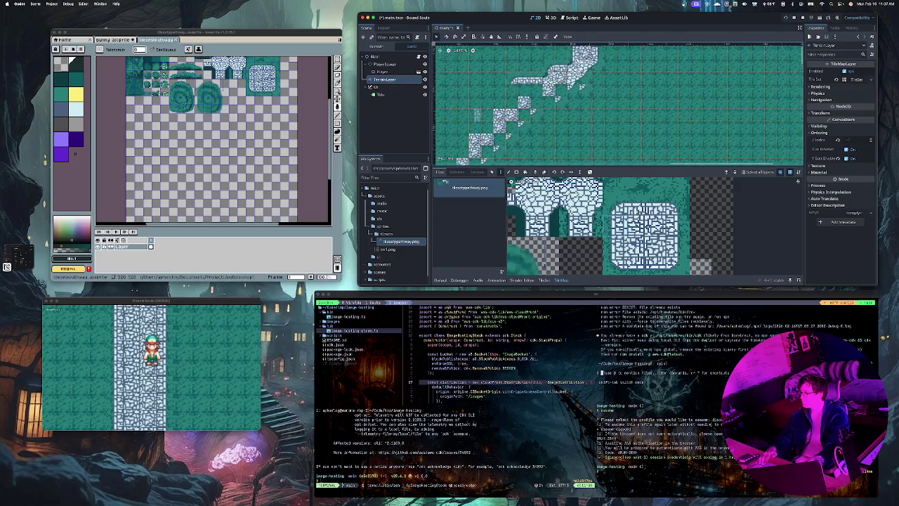
pyautogui.click(525, 100)
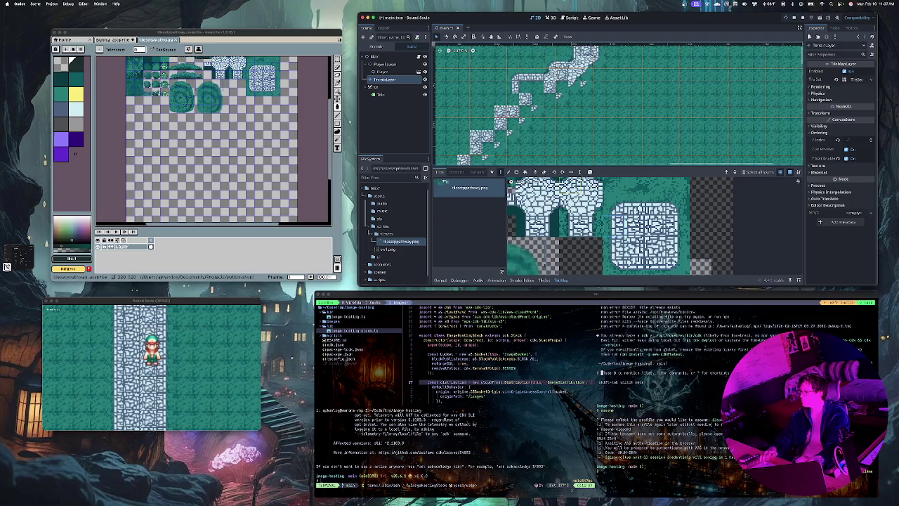
pyautogui.moveTo(488, 112); pyautogui.dragTo(476, 137)
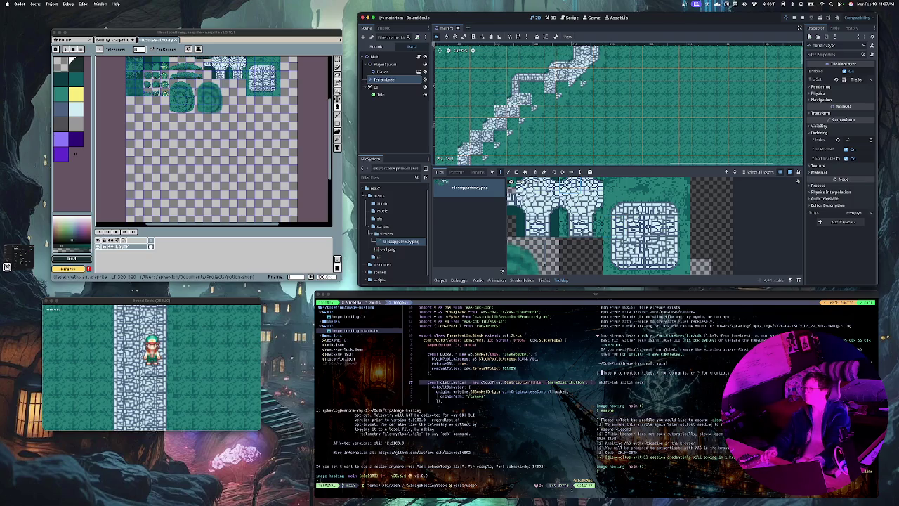
pyautogui.click(635, 202)
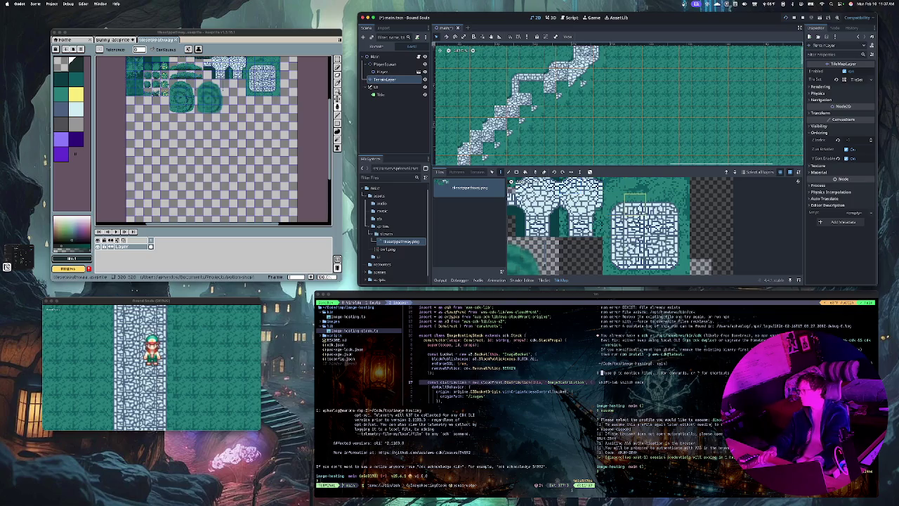
pyautogui.click(500, 103)
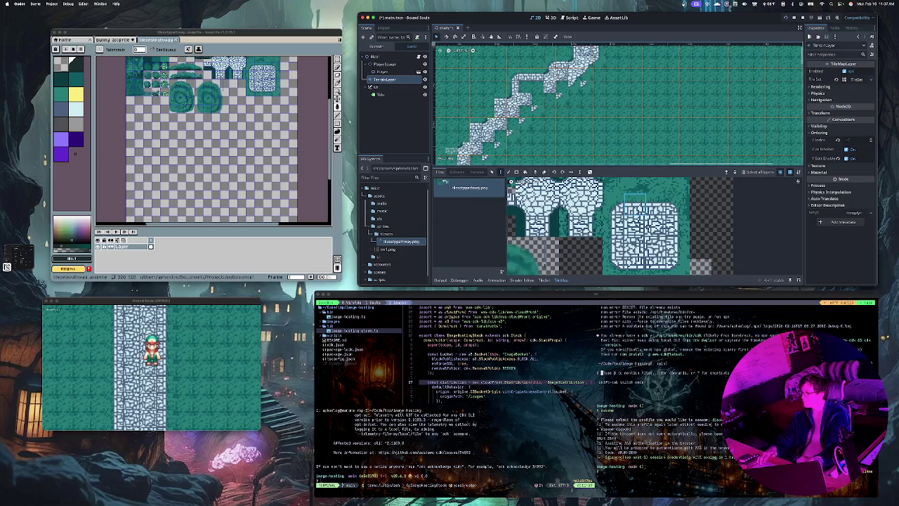
pyautogui.scroll(5, 618, 106)
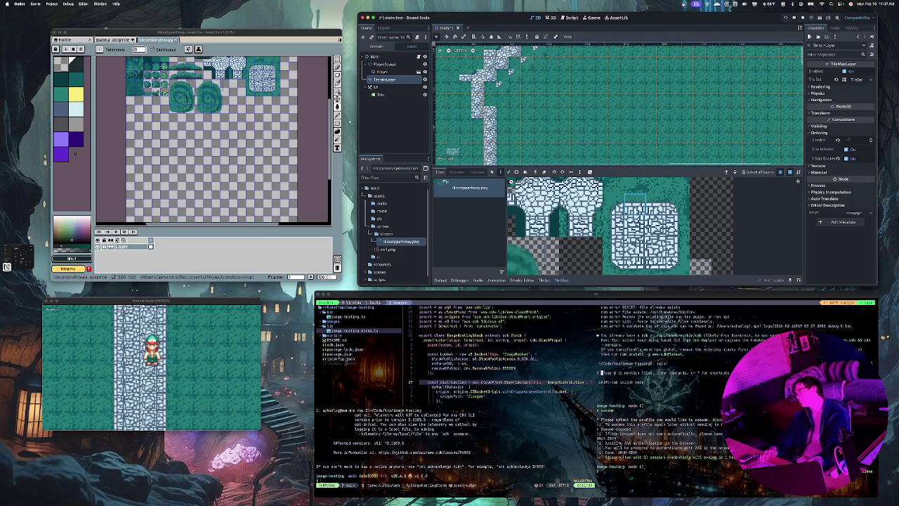
# Paint a single stone tile and a short stone column, then undo the column stroke
pyautogui.scroll(5, 460, 140)
pyautogui.scroll(-5, 460, 140)
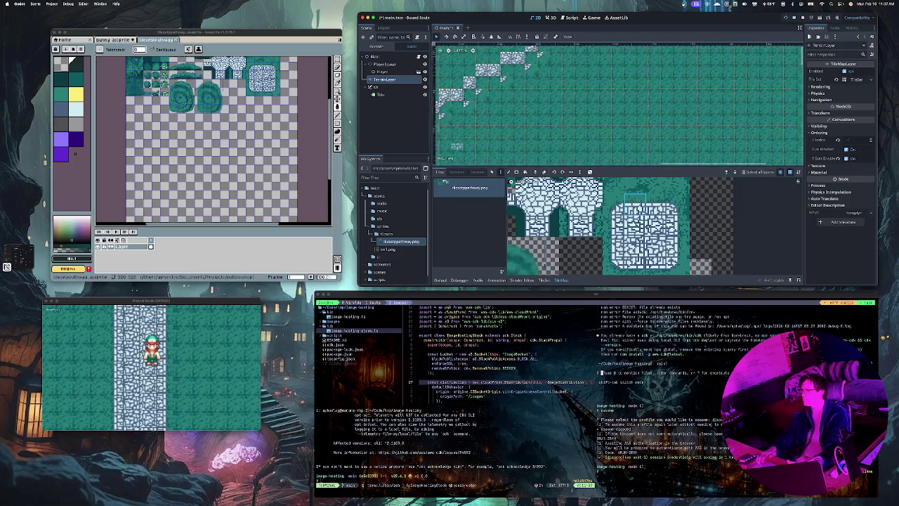
pyautogui.scroll(-5, 463, 143)
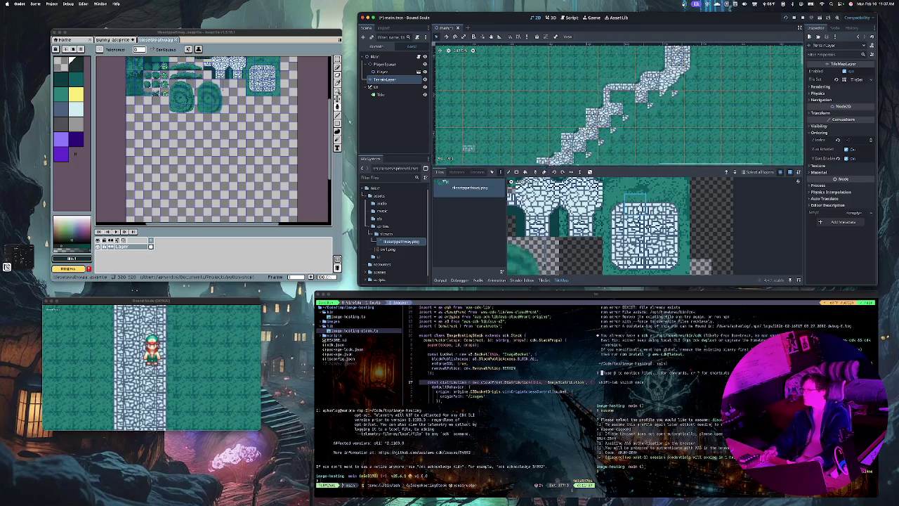
pyautogui.scroll(2, 461, 141)
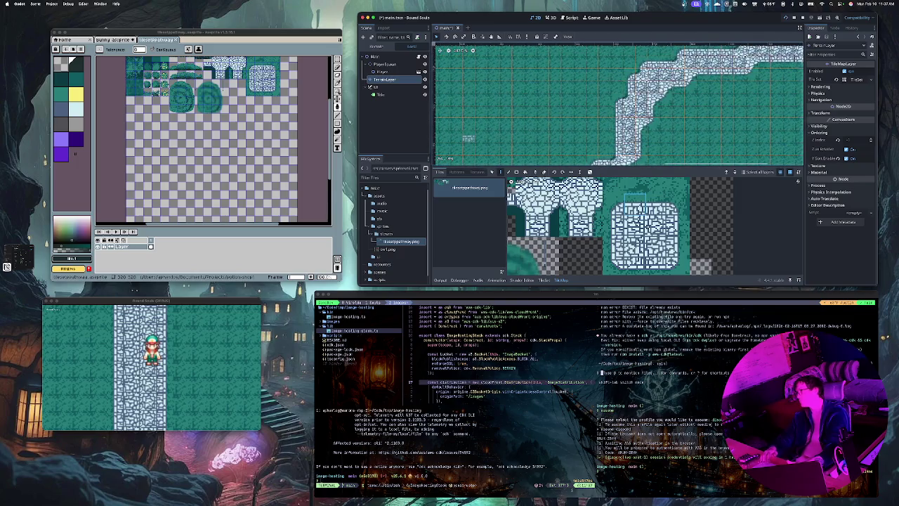
pyautogui.scroll(-5, 469, 138)
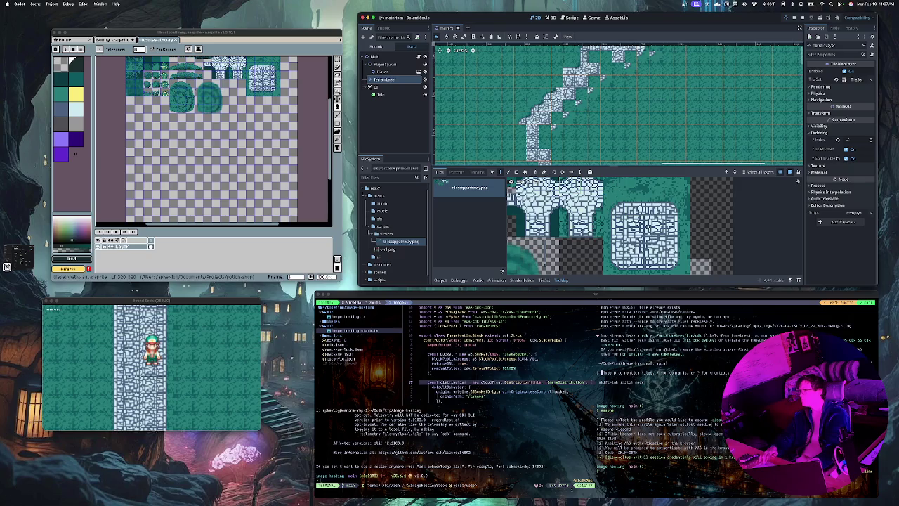
pyautogui.click(569, 75)
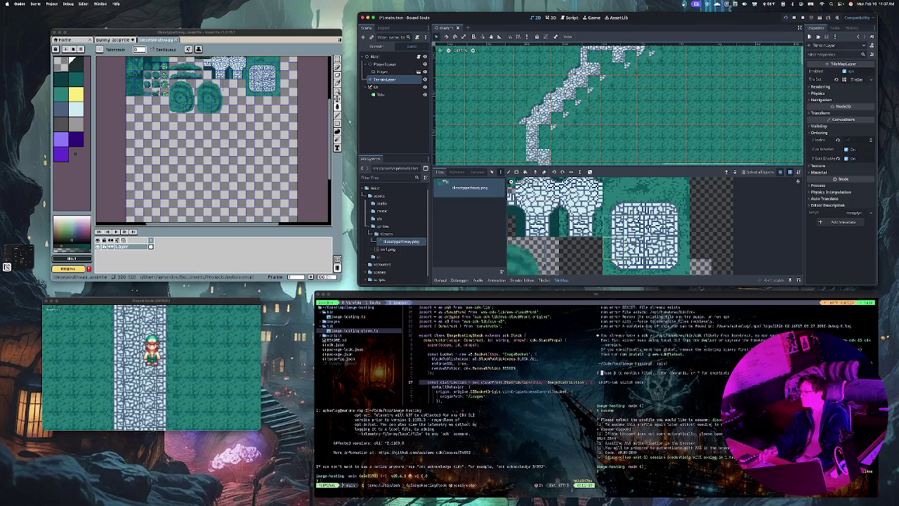
pyautogui.moveTo(523, 126); pyautogui.dragTo(522, 147)
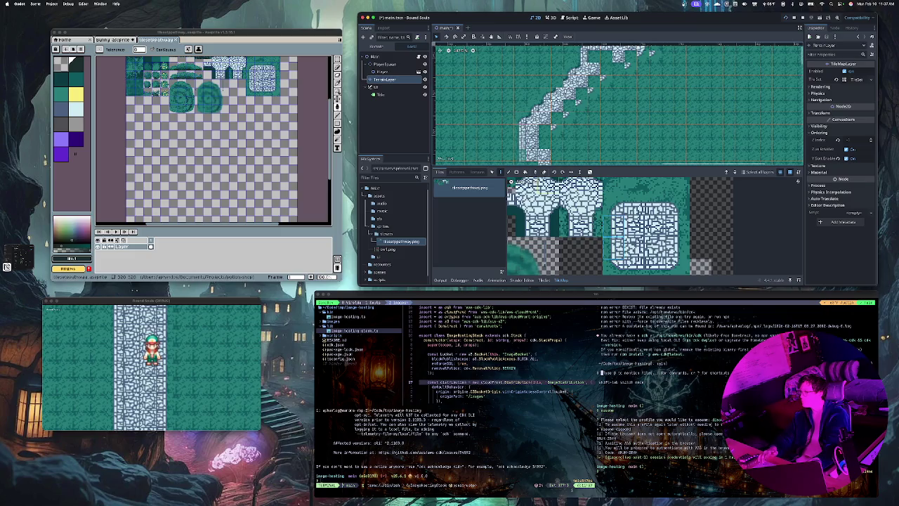
pyautogui.hotkey('ctrl', 'z')
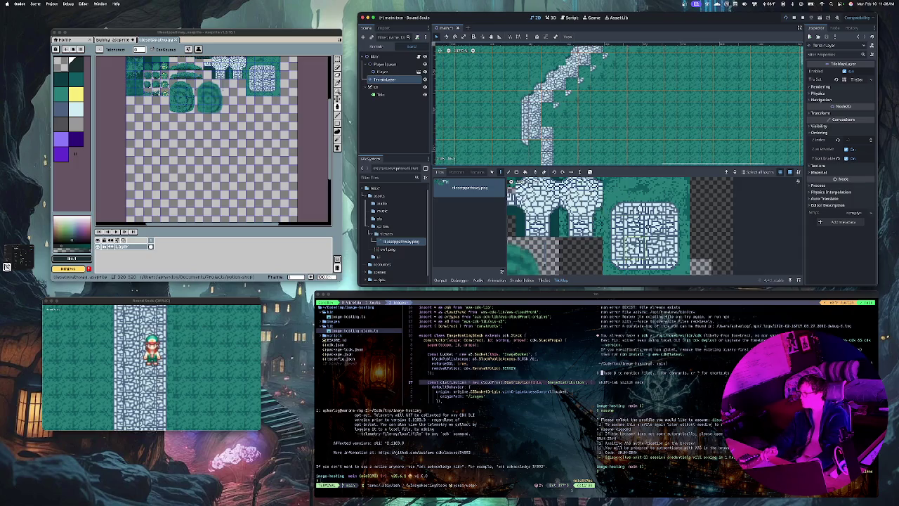
pyautogui.scroll(-3, 618, 105)
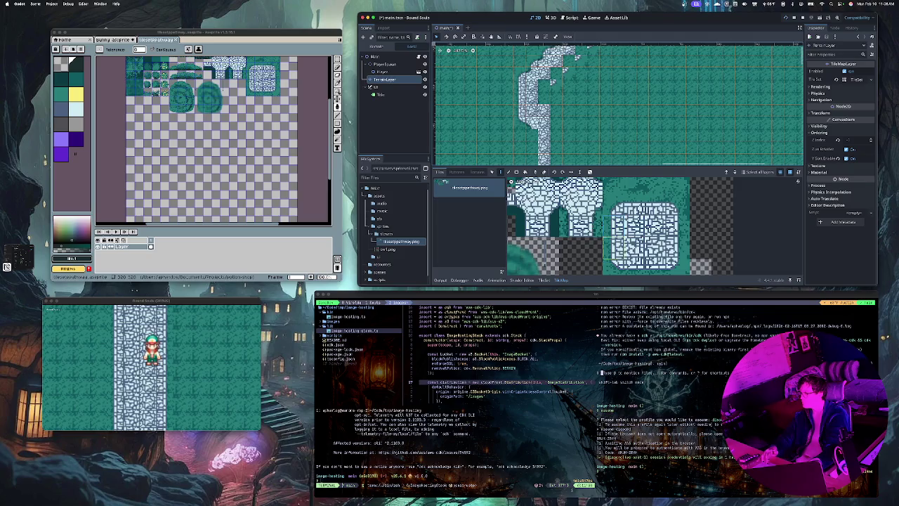
# Fill the path's lower section and right edge with stone, routing its top diagonally up-right
pyautogui.scroll(-5, 535, 140)
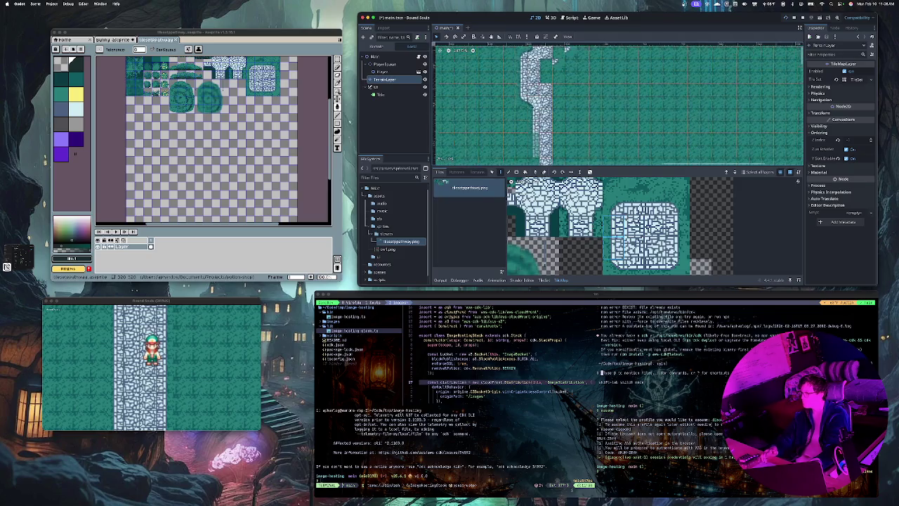
pyautogui.moveTo(537, 130)
pyautogui.mouseDown()
pyautogui.moveTo(536, 151)
pyautogui.moveTo(562, 54)
pyautogui.mouseUp()
pyautogui.scroll(-1, 554, 105)
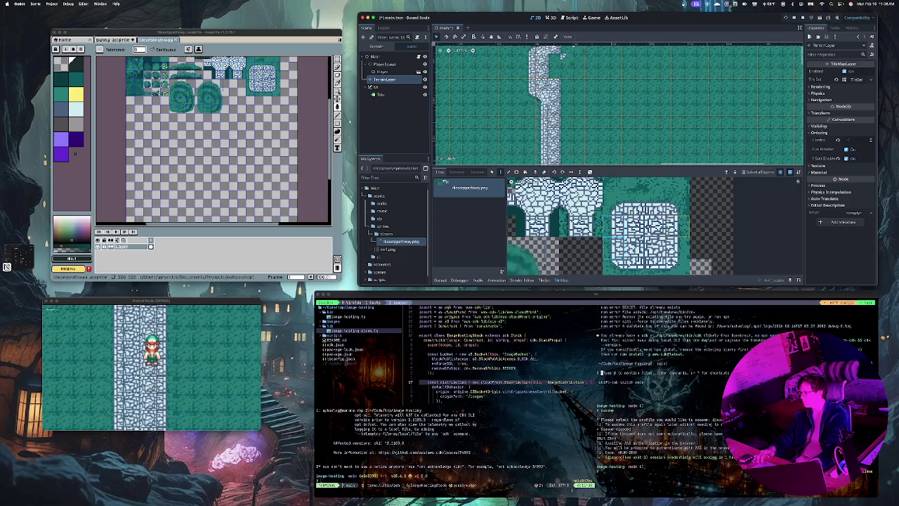
pyautogui.click(559, 91)
pyautogui.moveTo(564, 80); pyautogui.dragTo(566, 151)
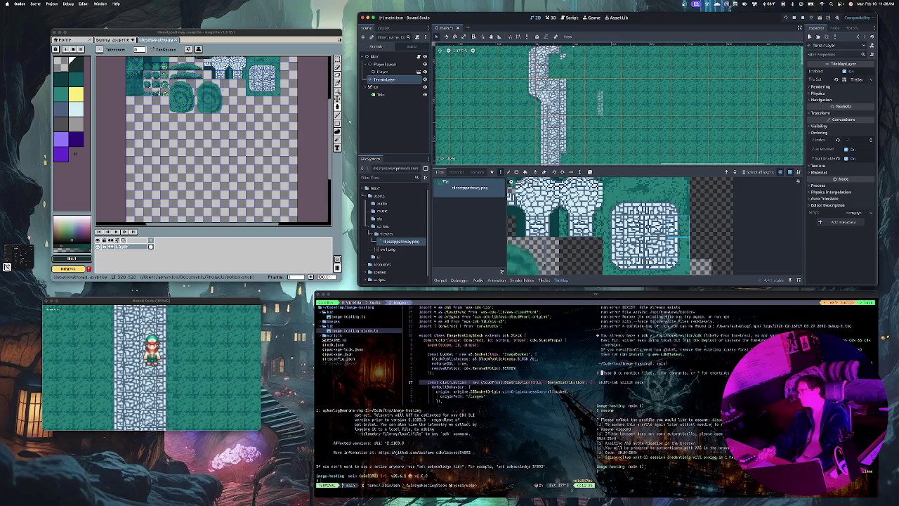
pyautogui.scroll(-2, 599, 102)
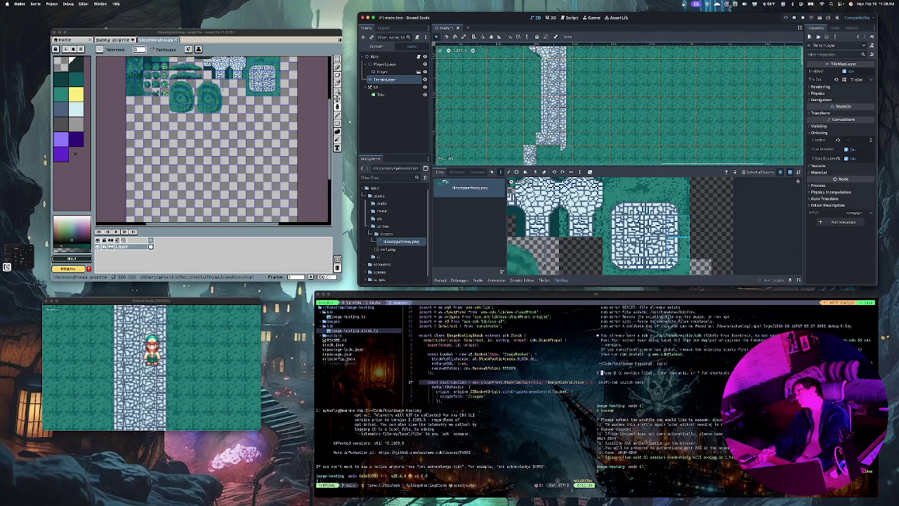
pyautogui.moveTo(542, 121); pyautogui.dragTo(543, 145)
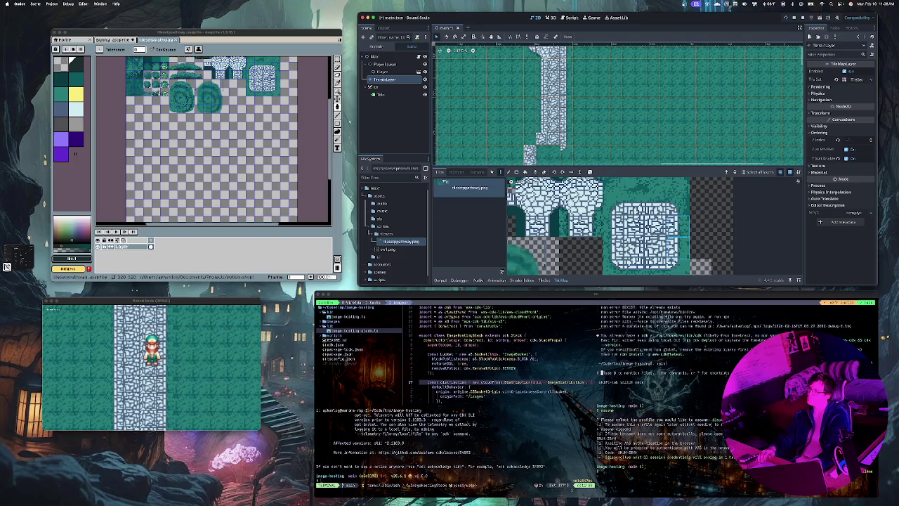
pyautogui.moveTo(548, 105)
pyautogui.mouseDown()
pyautogui.moveTo(586, 67)
pyautogui.moveTo(636, 50)
pyautogui.mouseUp()
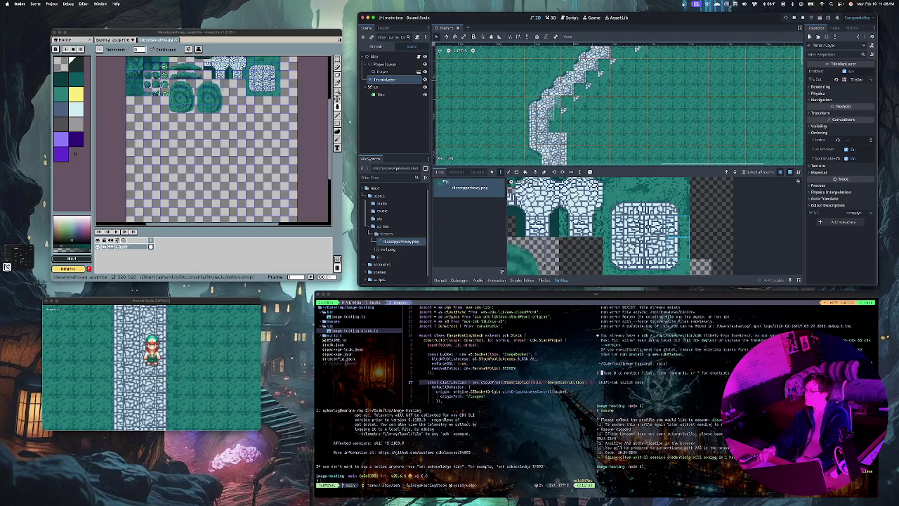
pyautogui.moveTo(553, 110); pyautogui.dragTo(552, 132)
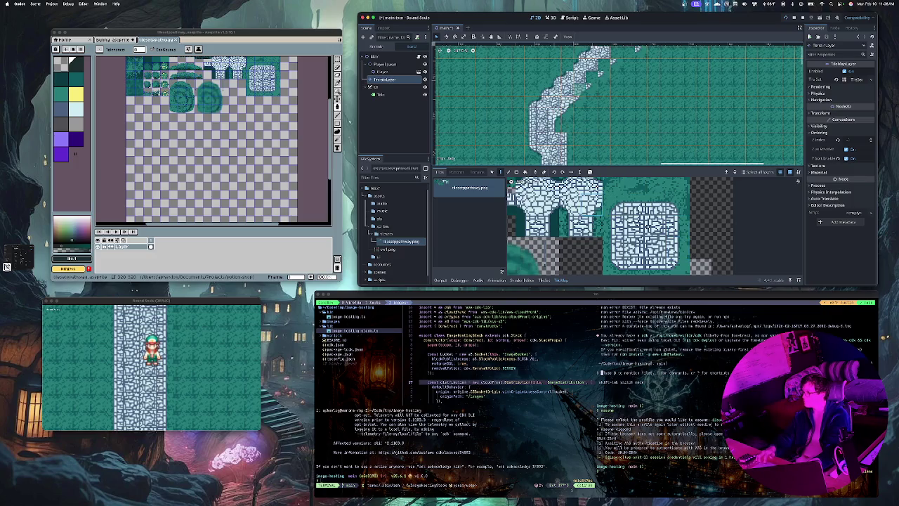
# Extend the upper bend up-right with a new stone tile, fill the grass gap, and save
pyautogui.scroll(5, 591, 84)
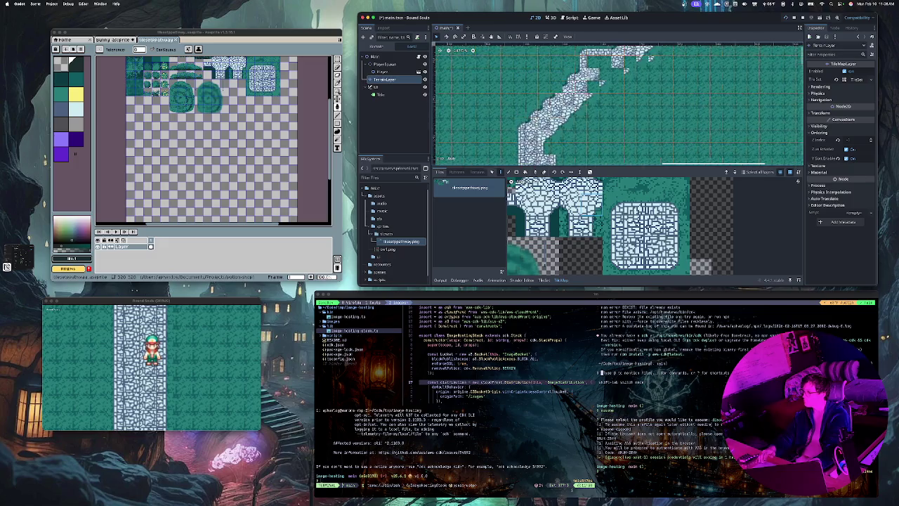
pyautogui.click(596, 109)
pyautogui.moveTo(597, 108); pyautogui.dragTo(621, 97)
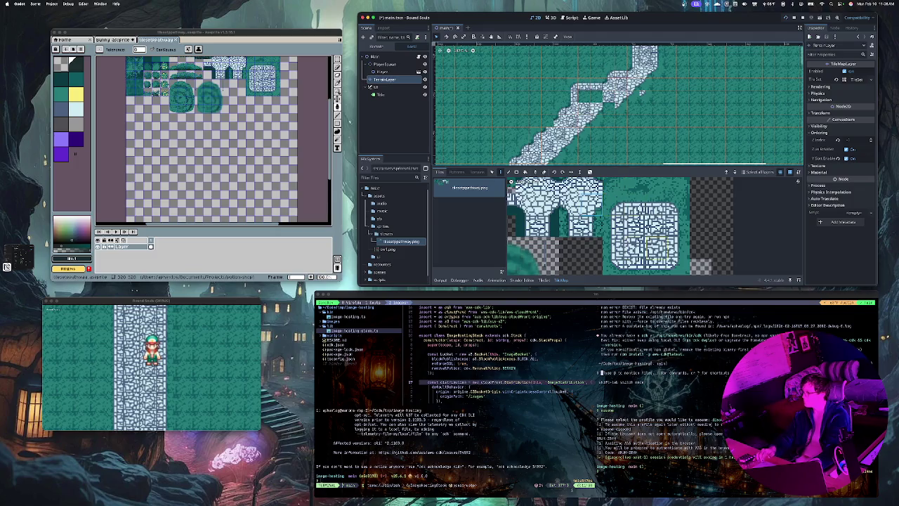
pyautogui.moveTo(601, 118); pyautogui.dragTo(609, 106)
pyautogui.click(636, 226)
pyautogui.moveTo(559, 84)
pyautogui.mouseDown()
pyautogui.moveTo(572, 97)
pyautogui.moveTo(598, 97)
pyautogui.mouseUp()
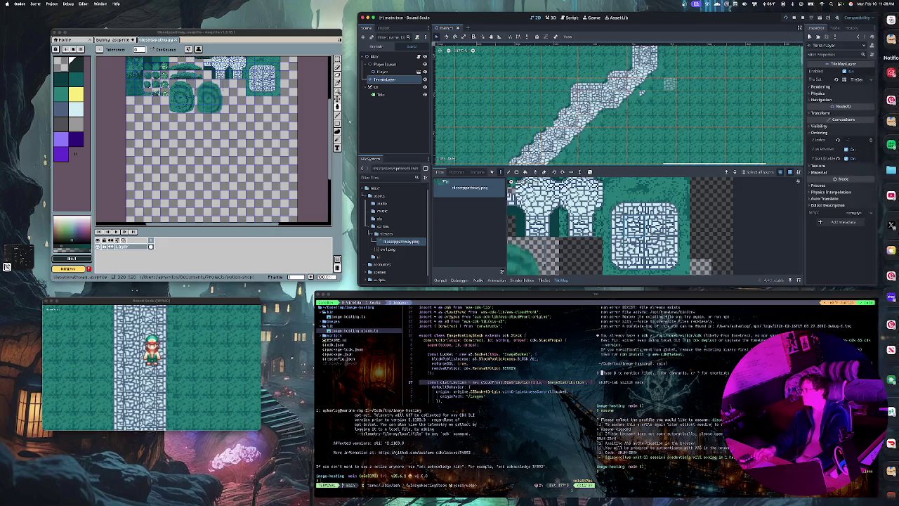
pyautogui.scroll(2, 670, 84)
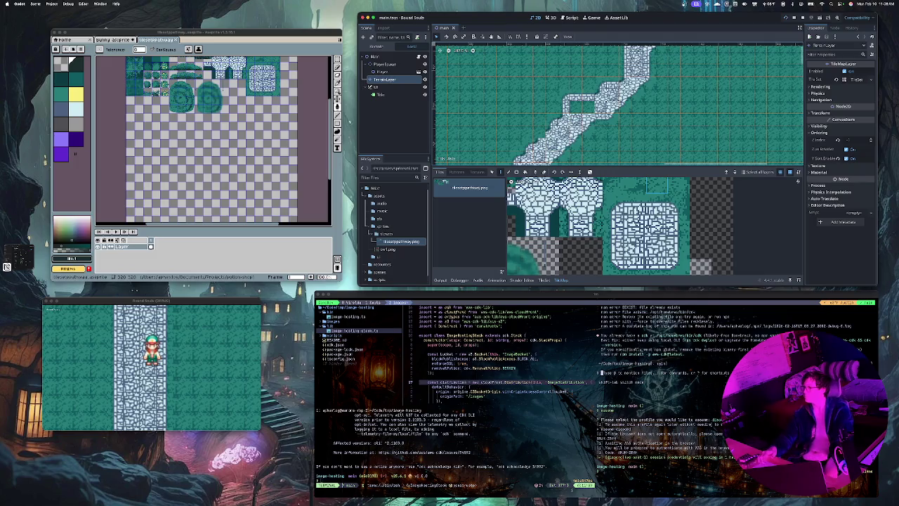
pyautogui.moveTo(588, 119)
pyautogui.mouseDown()
pyautogui.moveTo(576, 108)
pyautogui.moveTo(588, 107)
pyautogui.mouseUp()
pyautogui.press('super+s')
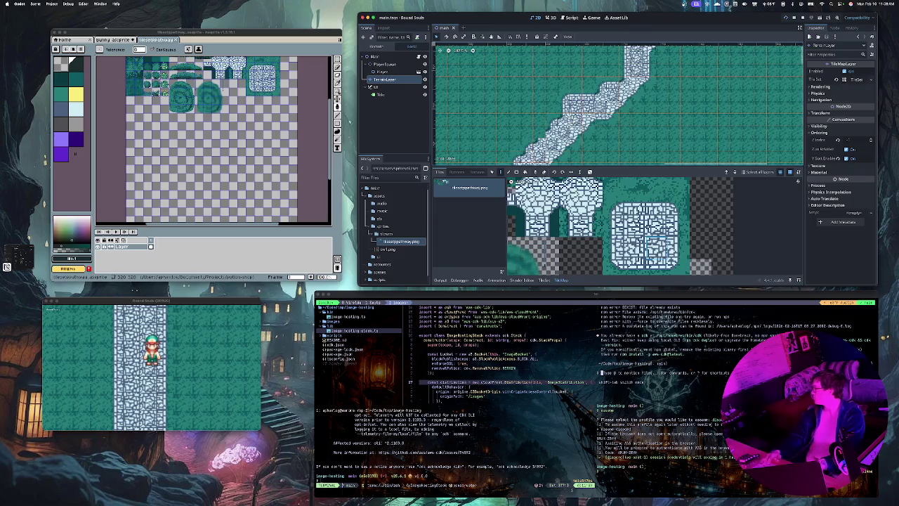
# Undo and redo the last painting, place one more stone tile, and save main.tscn
pyautogui.scroll(2, 593, 118)
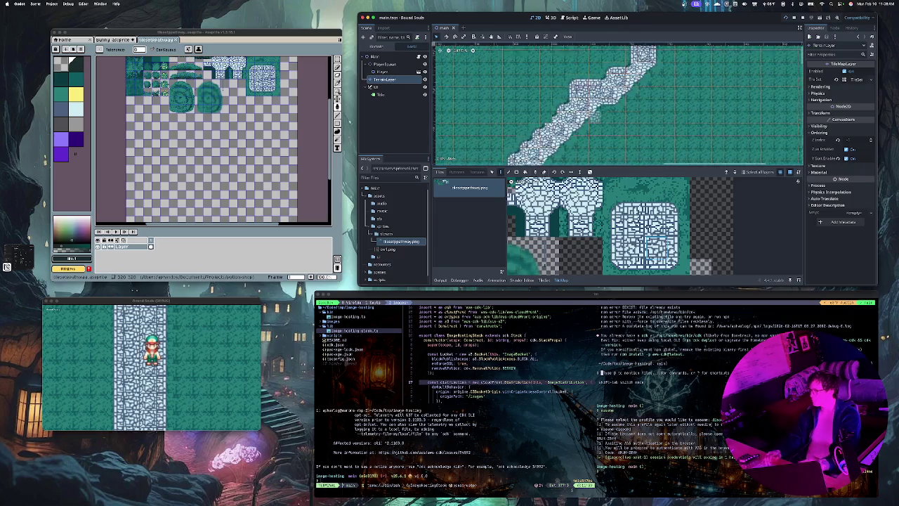
pyautogui.press('super+z')
pyautogui.press('super+z')
pyautogui.press('super+z')
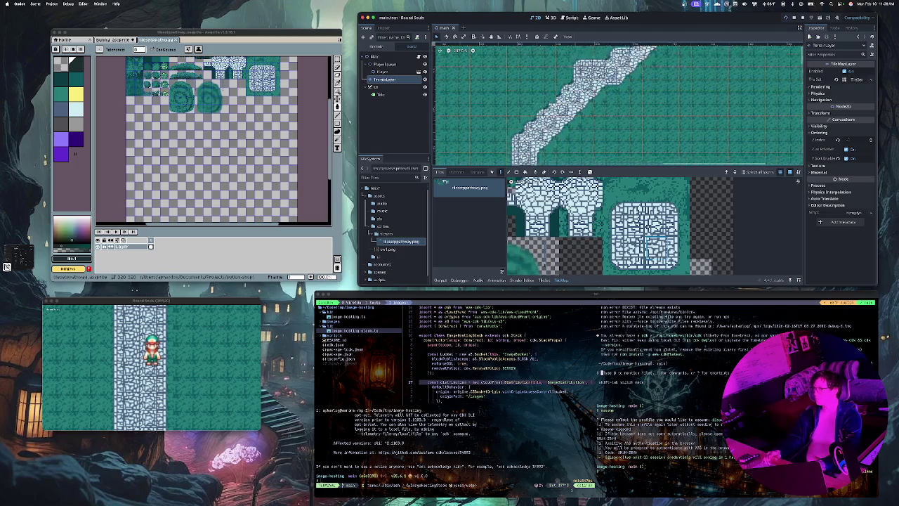
pyautogui.press('super+shift+z')
pyautogui.press('super+shift+z')
pyautogui.press('super+shift+z')
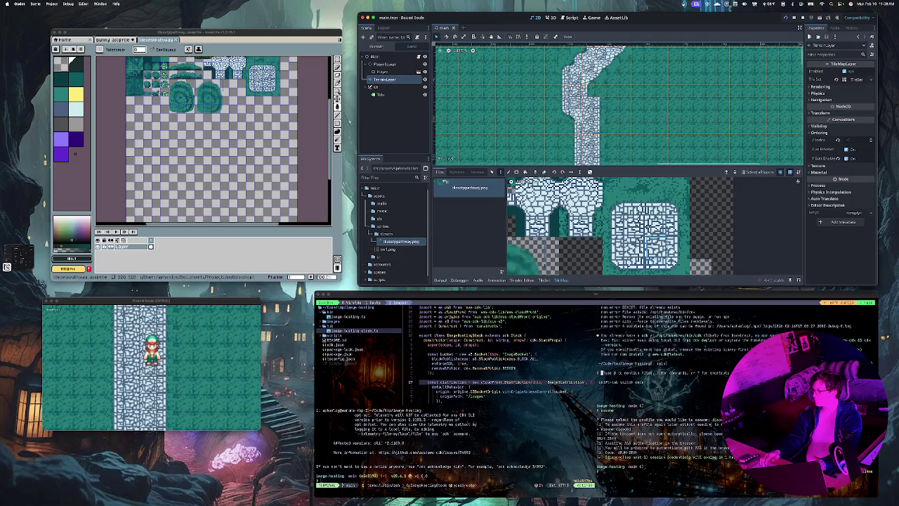
pyautogui.click(681, 200)
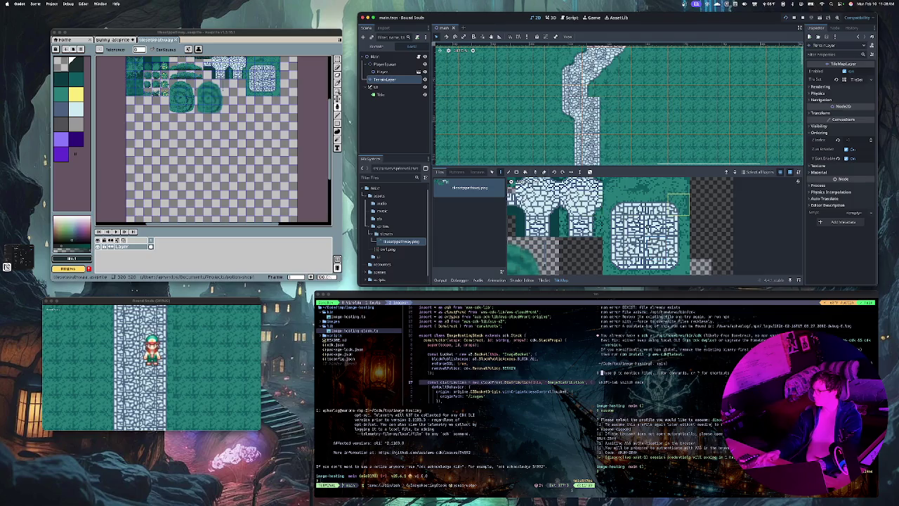
pyautogui.click(598, 94)
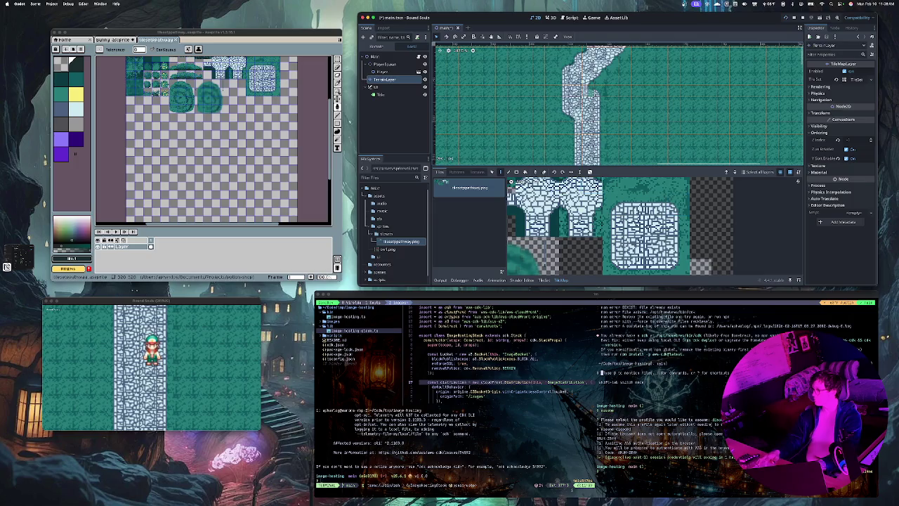
pyautogui.hotkey('ctrl', 's')
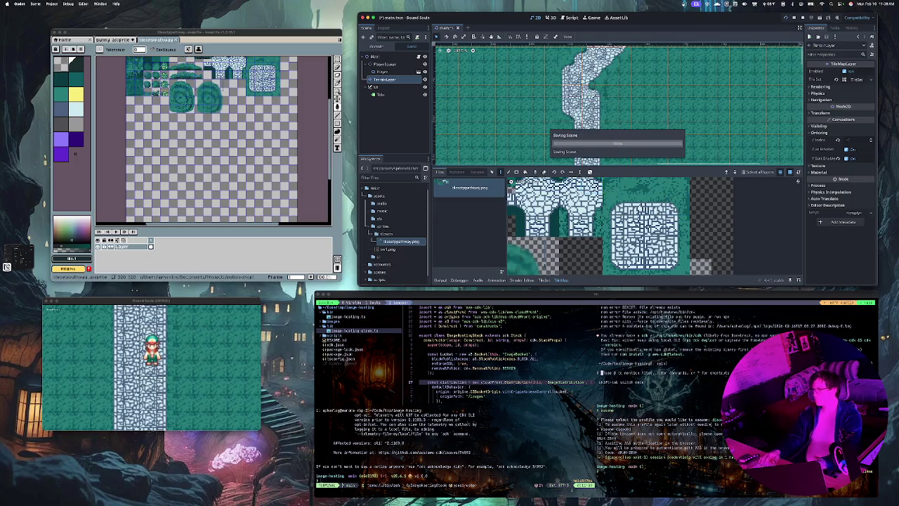
# Extend the path down-left with stone tiles, then fill its diagonal edge using the neighbouring tile
pyautogui.scroll(-5, 625, 115)
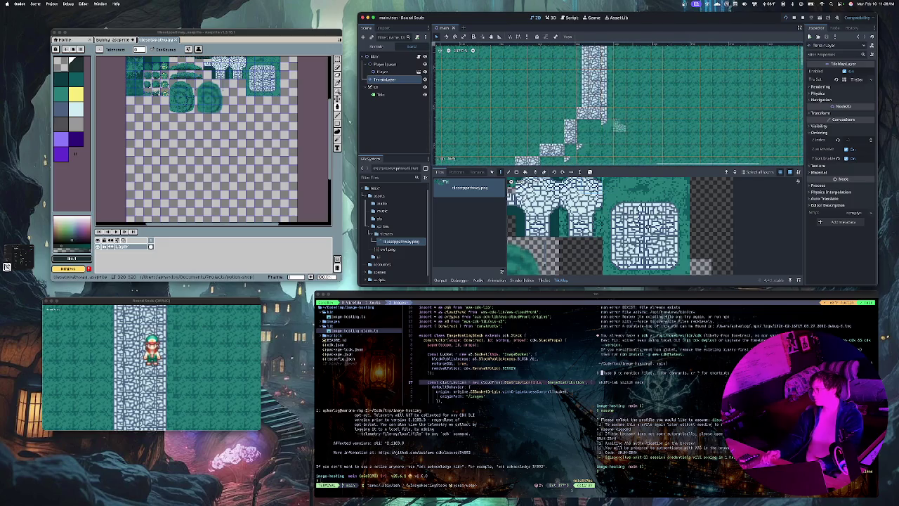
pyautogui.click(594, 125)
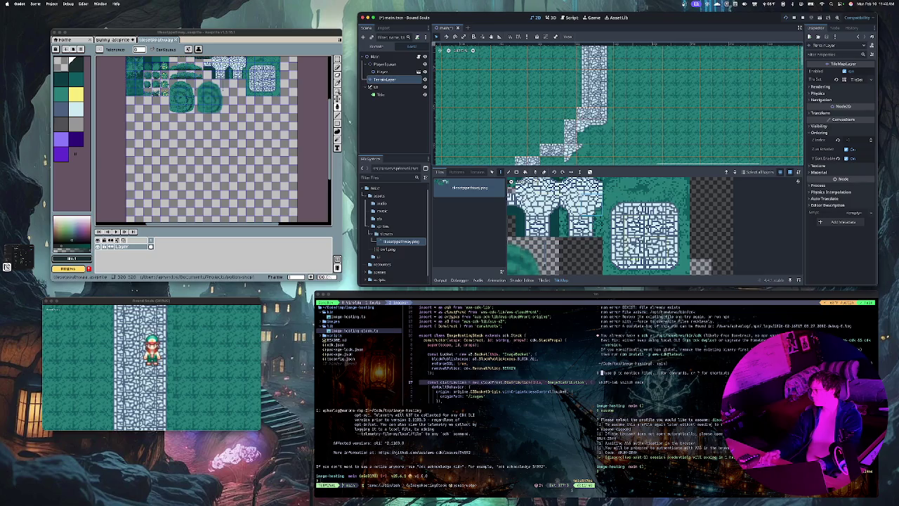
pyautogui.moveTo(558, 150)
pyautogui.mouseDown()
pyautogui.moveTo(558, 138)
pyautogui.moveTo(546, 150)
pyautogui.moveTo(534, 150)
pyautogui.moveTo(530, 137)
pyautogui.moveTo(517, 149)
pyautogui.mouseUp()
pyautogui.scroll(-3, 534, 151)
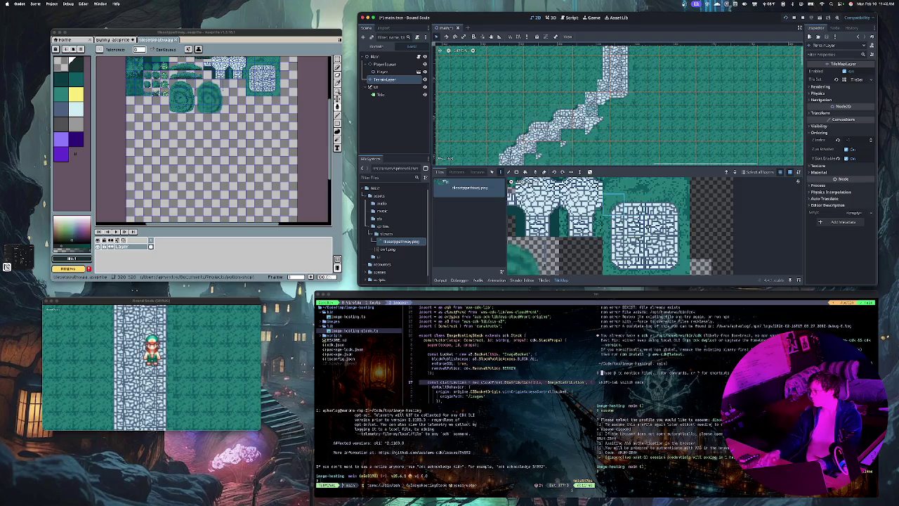
pyautogui.click(635, 198)
pyautogui.click(592, 99)
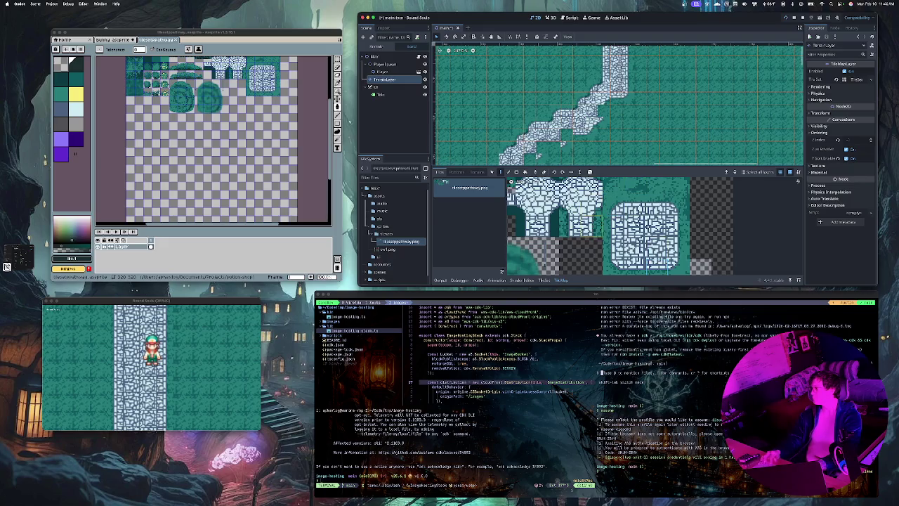
pyautogui.moveTo(579, 135)
pyautogui.mouseDown()
pyautogui.moveTo(578, 110)
pyautogui.moveTo(554, 147)
pyautogui.mouseUp()
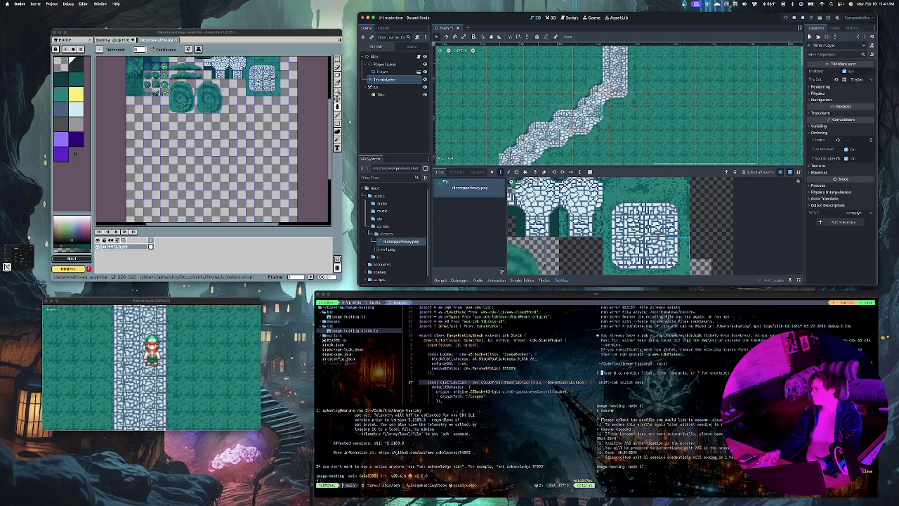
pyautogui.scroll(-3, 616, 120)
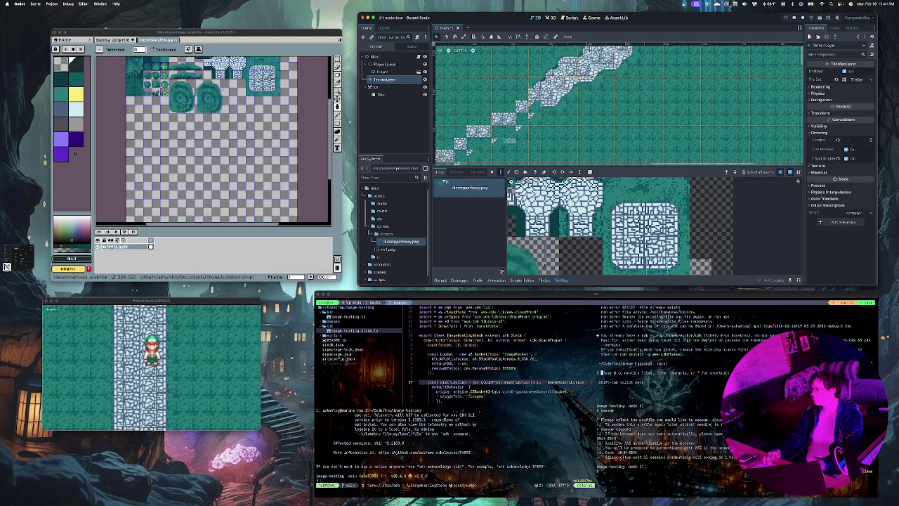
# Paint stone steps across the lower-left stretch, then extend and widen the staircase top up-right
pyautogui.hscroll(-3, 485, 140)
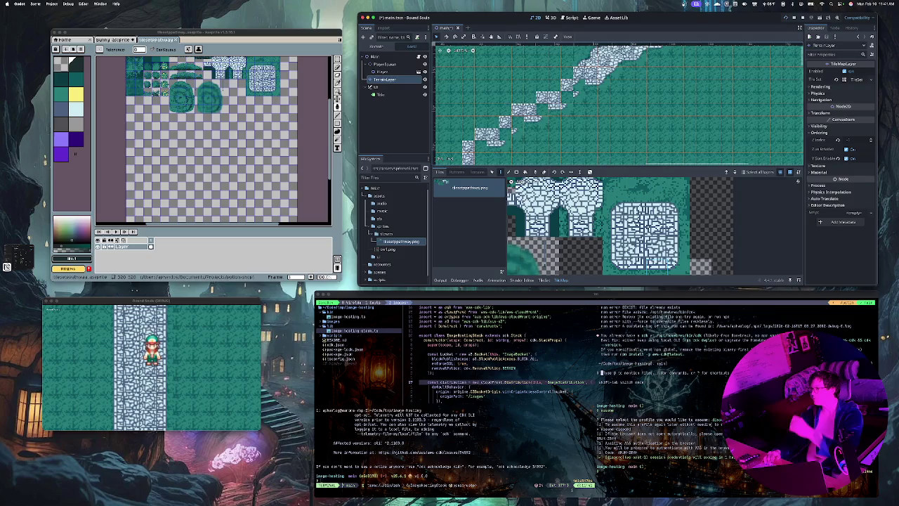
pyautogui.scroll(-3, 491, 144)
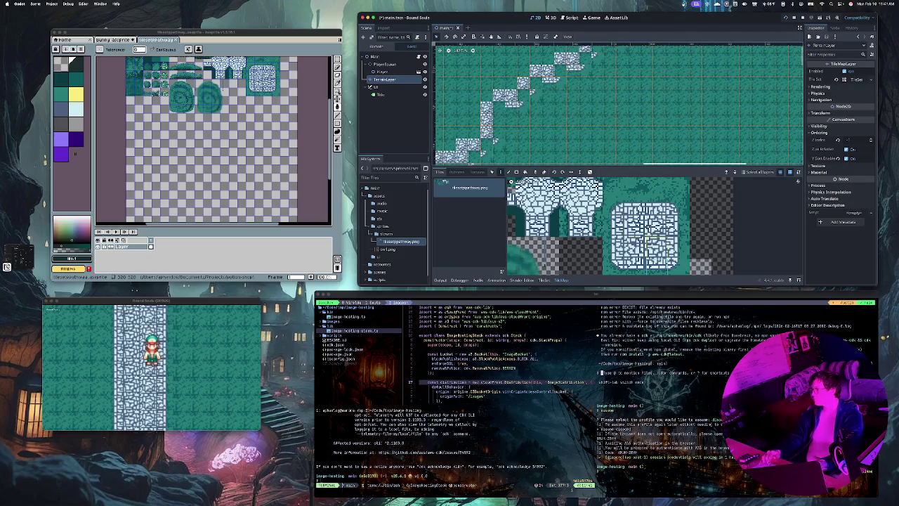
pyautogui.moveTo(471, 144)
pyautogui.mouseDown()
pyautogui.moveTo(487, 144)
pyautogui.moveTo(475, 150)
pyautogui.moveTo(495, 111)
pyautogui.moveTo(523, 96)
pyautogui.mouseUp()
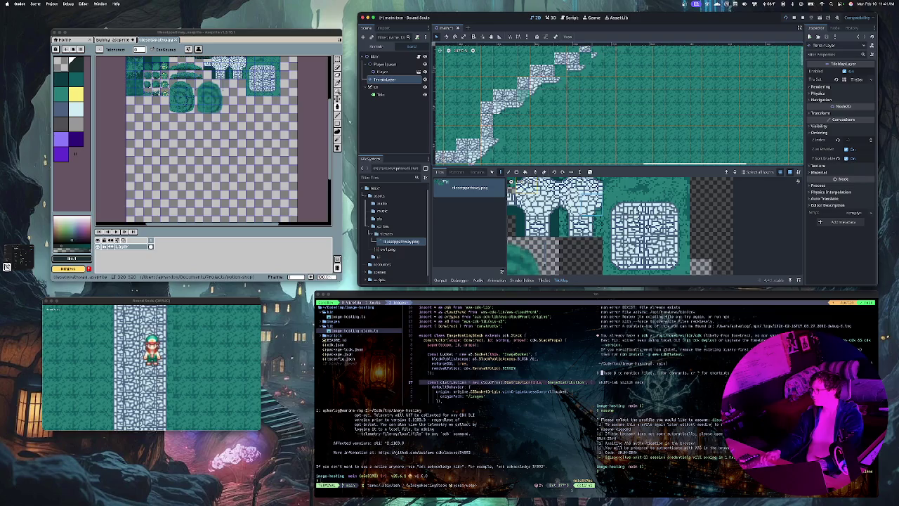
pyautogui.scroll(1, 548, 96)
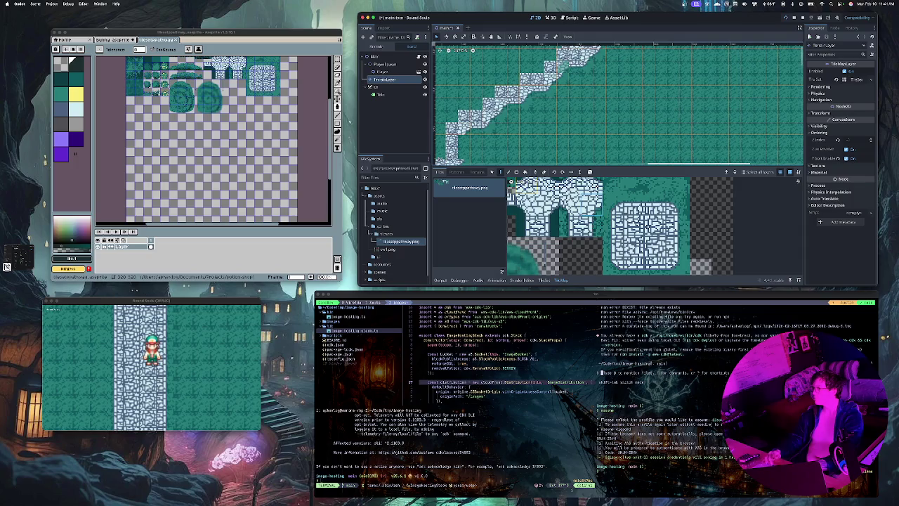
pyautogui.hscroll(-5, 523, 98)
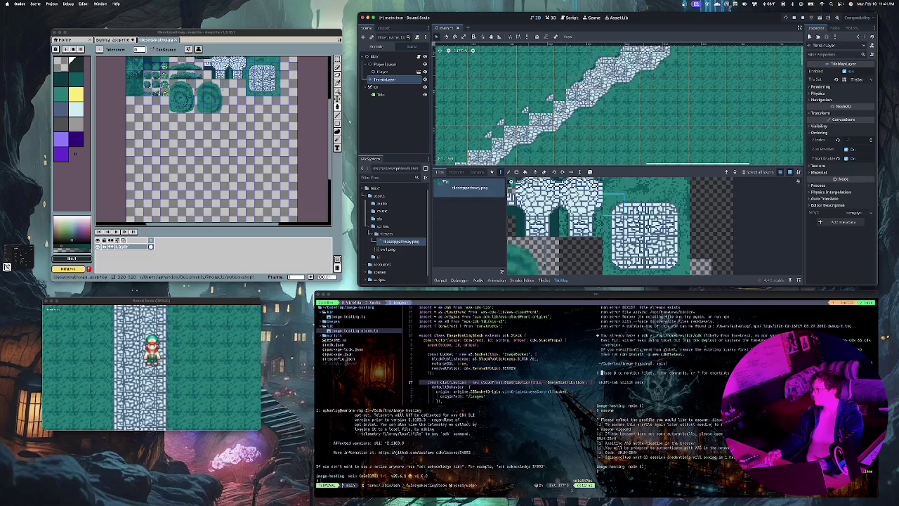
pyautogui.scroll(-5, 618, 104)
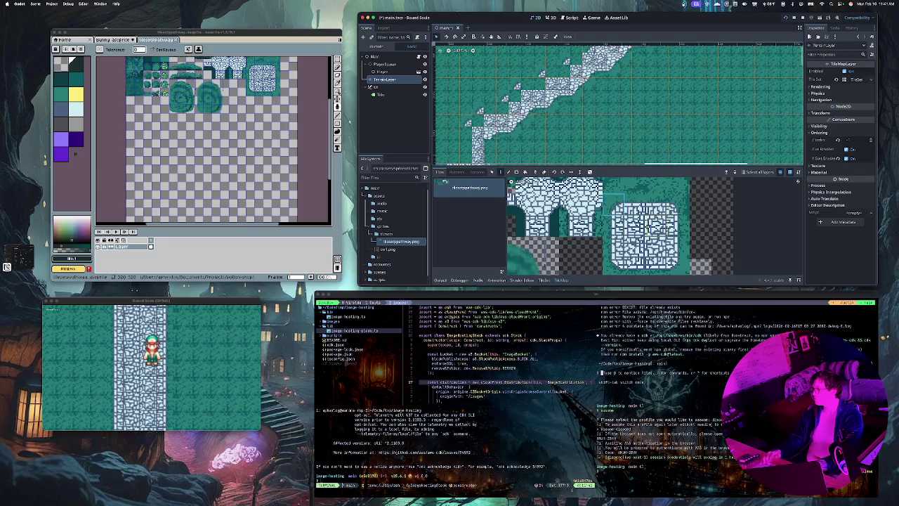
pyautogui.moveTo(466, 134); pyautogui.dragTo(507, 105)
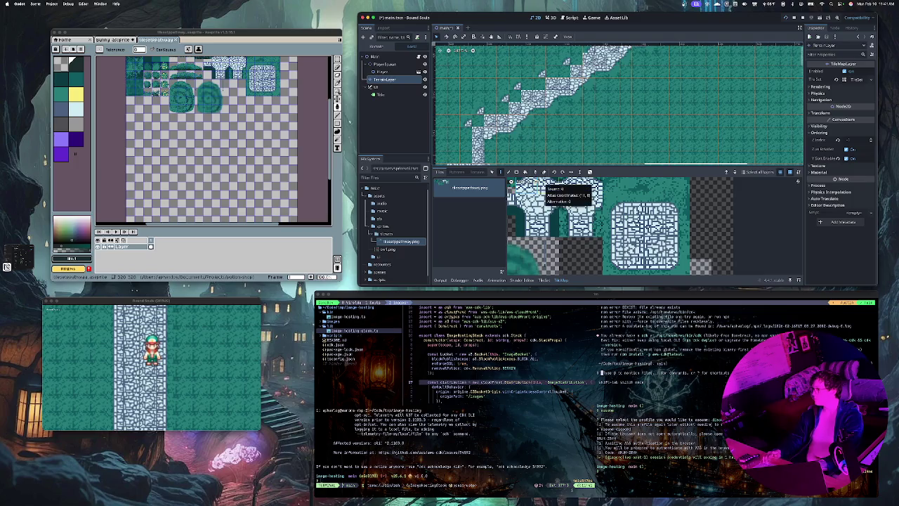
pyautogui.moveTo(495, 117)
pyautogui.mouseDown()
pyautogui.moveTo(476, 123)
pyautogui.moveTo(489, 104)
pyautogui.moveTo(511, 106)
pyautogui.moveTo(557, 71)
pyautogui.mouseUp()
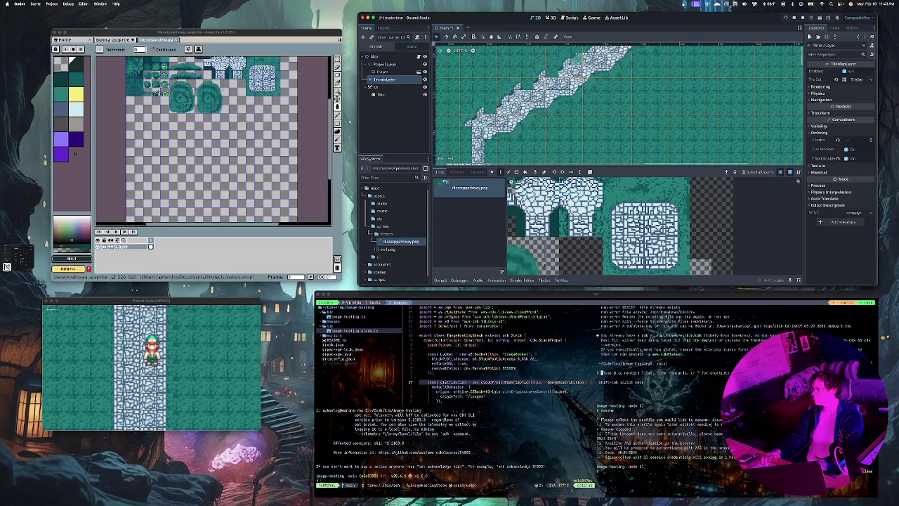
# Select the neighbouring stone tile in the TileSet atlas and bring the path's lower-left end into view
pyautogui.scroll(2, 576, 60)
pyautogui.scroll(2, 561, 116)
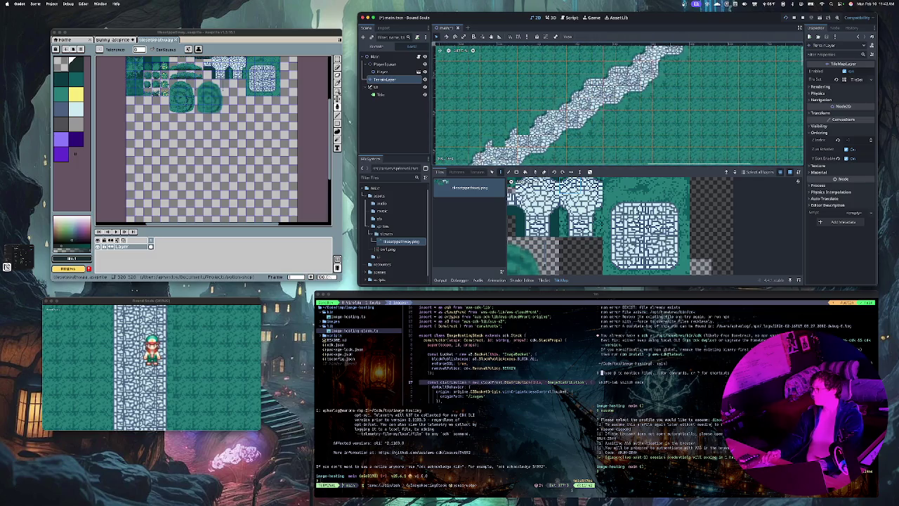
pyautogui.click(614, 204)
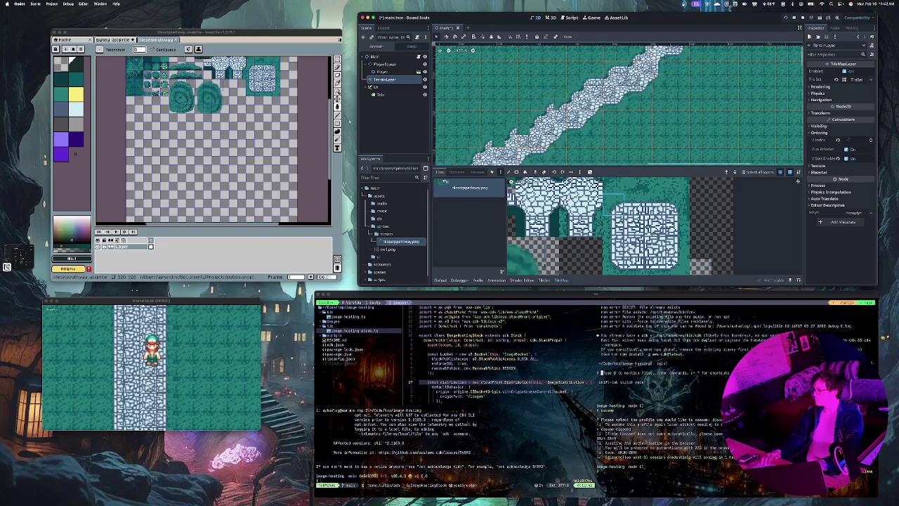
pyautogui.click(635, 204)
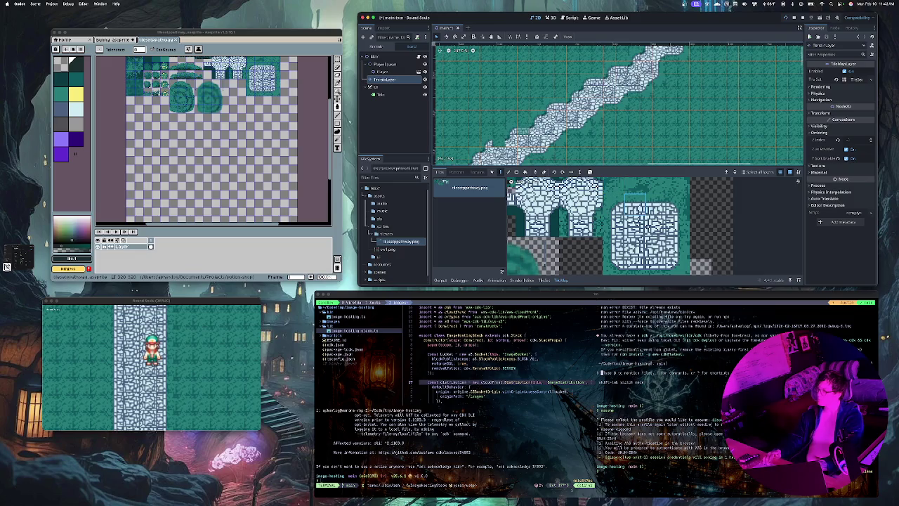
pyautogui.scroll(-2, 492, 148)
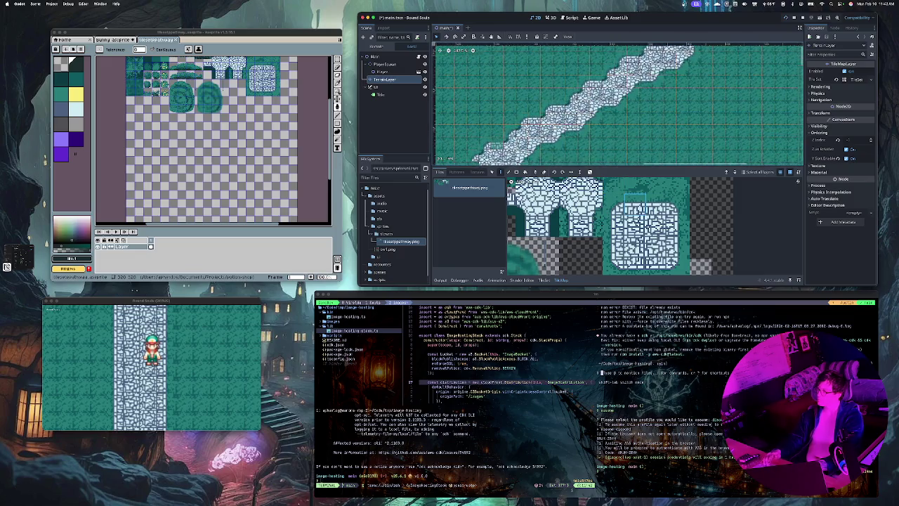
pyautogui.scroll(-2, 492, 144)
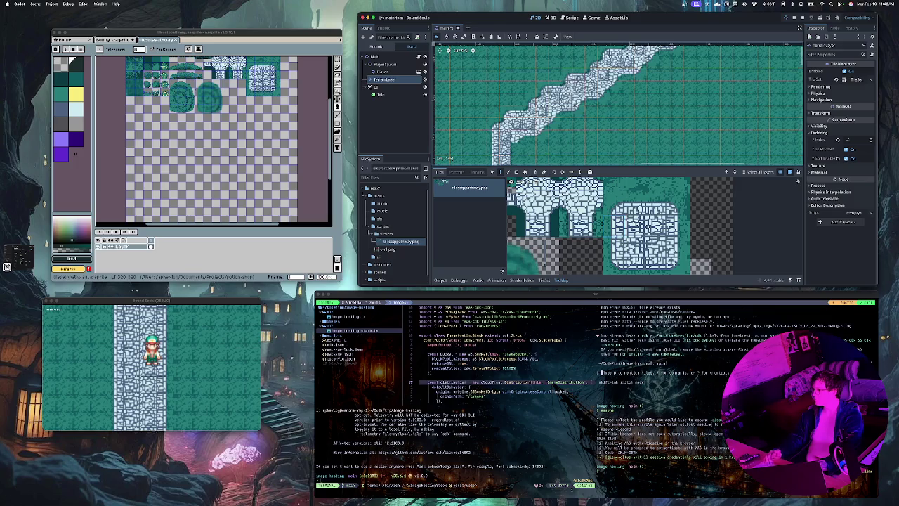
pyautogui.scroll(-3, 492, 144)
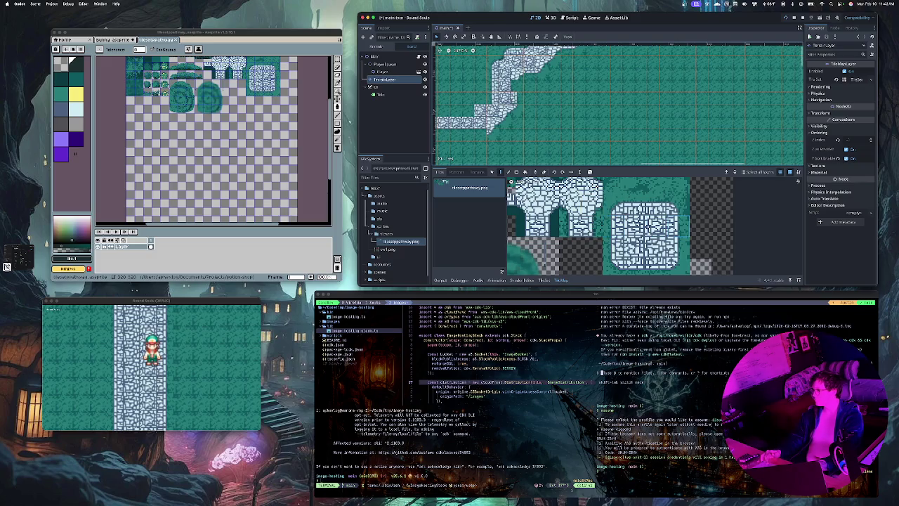
# Add a stone tile below the path's lower-left end and repaint tiles along its lower edge
pyautogui.moveTo(468, 122); pyautogui.dragTo(468, 134)
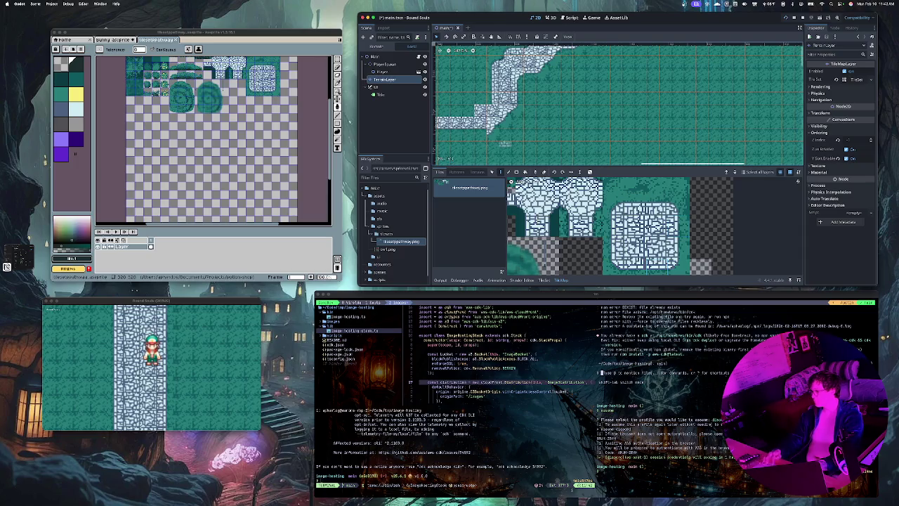
pyautogui.hscroll(-5, 555, 128)
pyautogui.moveTo(558, 131); pyautogui.dragTo(491, 132)
pyautogui.hscroll(-5, 500, 133)
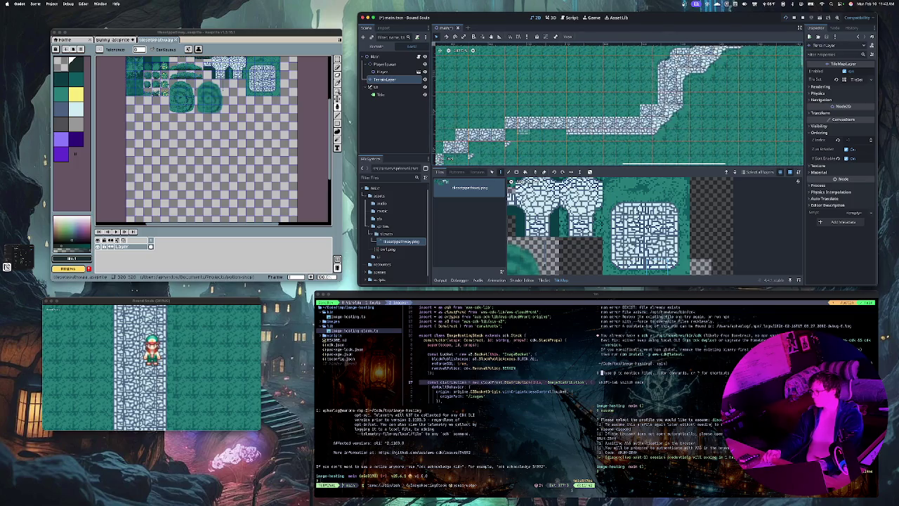
pyautogui.moveTo(566, 133); pyautogui.dragTo(529, 134)
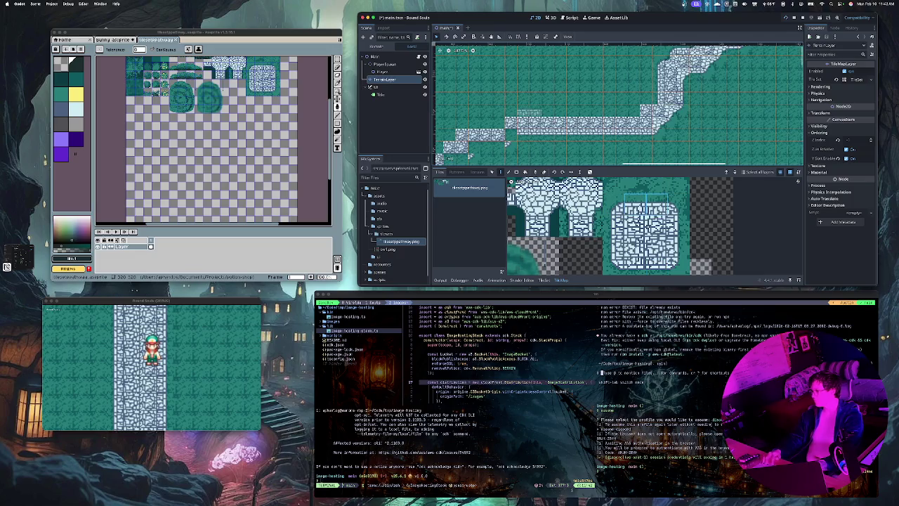
# Fill the gaps in the path's upper row, then pick another atlas tile and switch paint mode
pyautogui.click(517, 113)
pyautogui.click(616, 111)
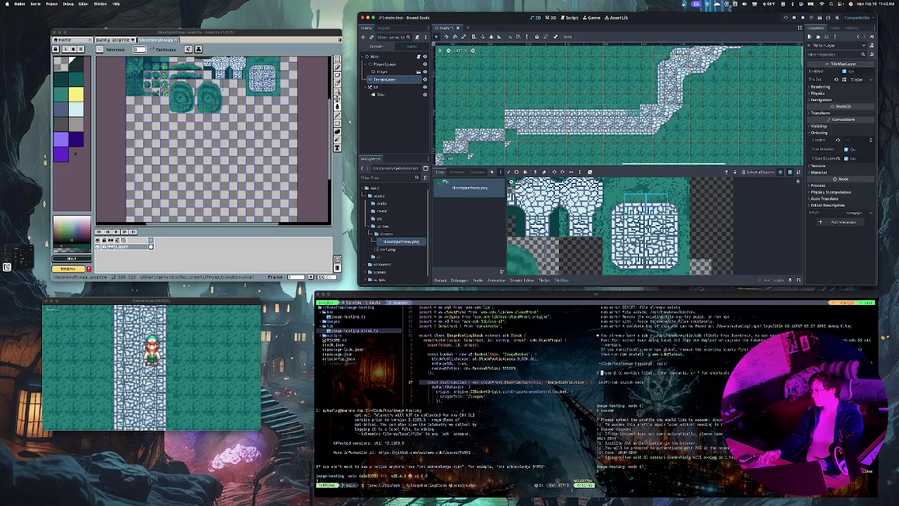
pyautogui.hscroll(-5, 618, 146)
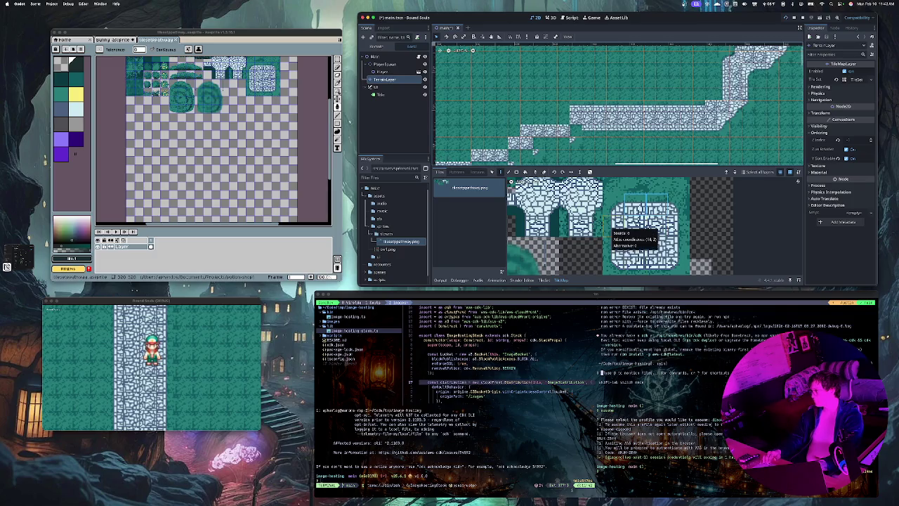
pyautogui.click(613, 204)
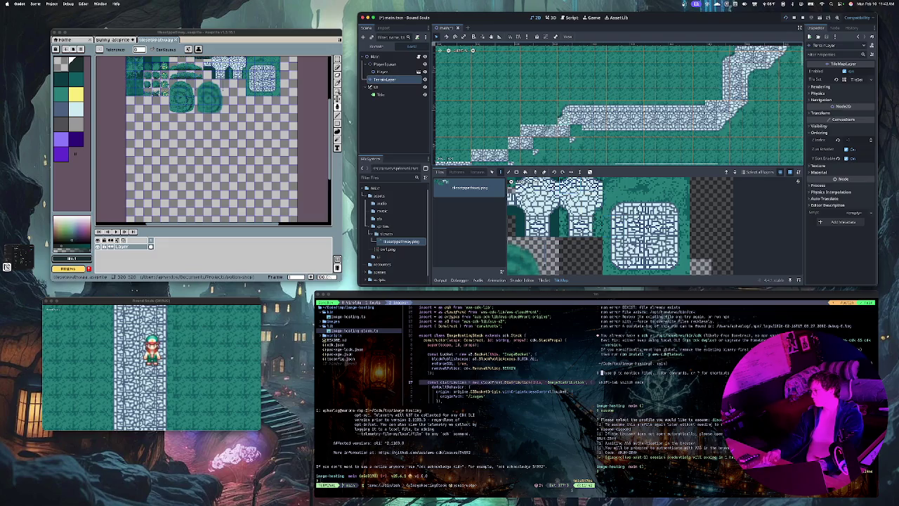
pyautogui.hscroll(-4, 498, 143)
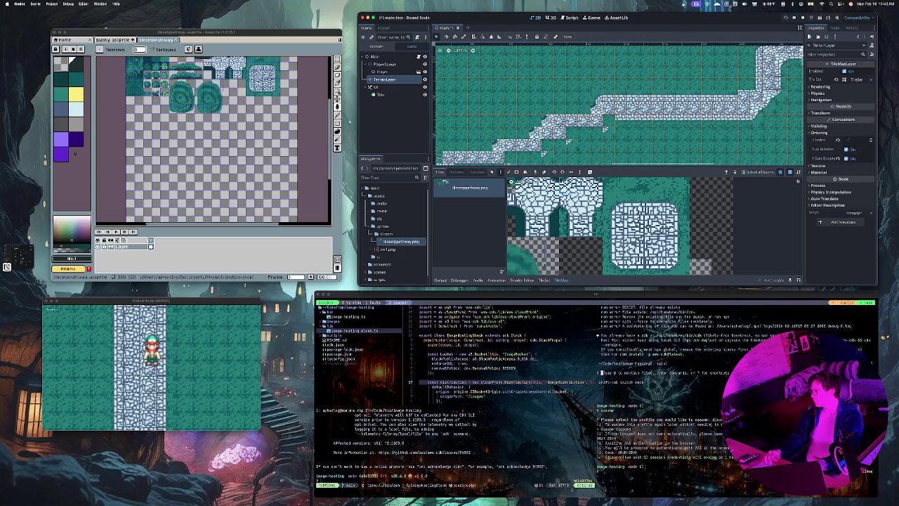
pyautogui.click(635, 199)
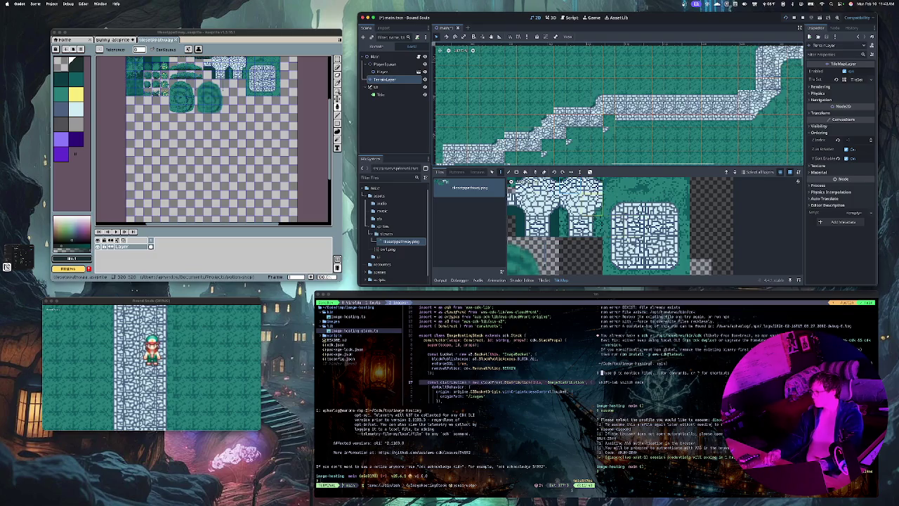
pyautogui.press('e')
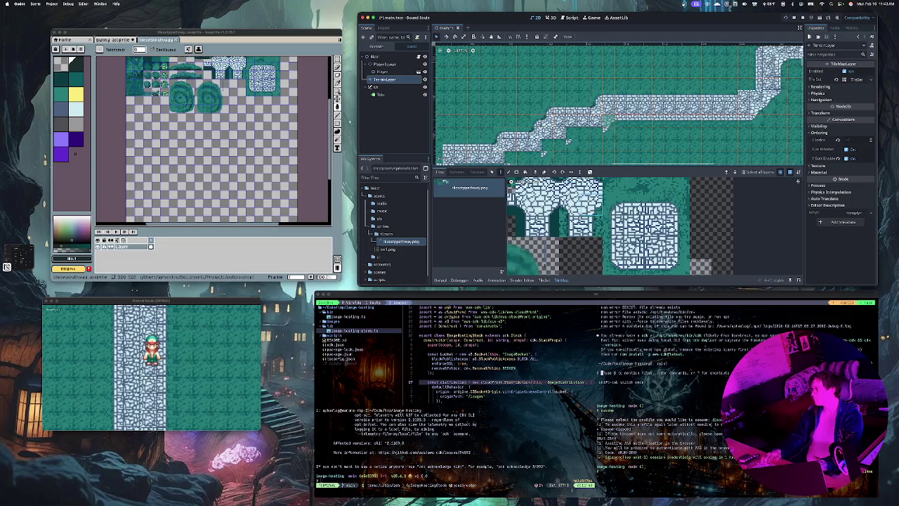
# Extend the stone path down-left, fill in a missing tile, and save the scene
pyautogui.moveTo(584, 121)
pyautogui.mouseDown()
pyautogui.moveTo(572, 121)
pyautogui.moveTo(560, 144)
pyautogui.moveTo(510, 157)
pyautogui.mouseUp()
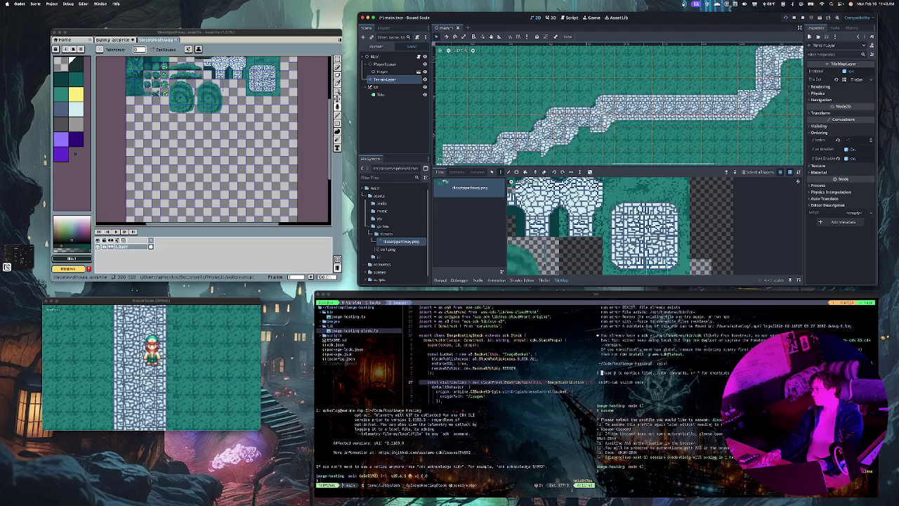
pyautogui.scroll(-3, 618, 104)
pyautogui.hscroll(-3, 618, 104)
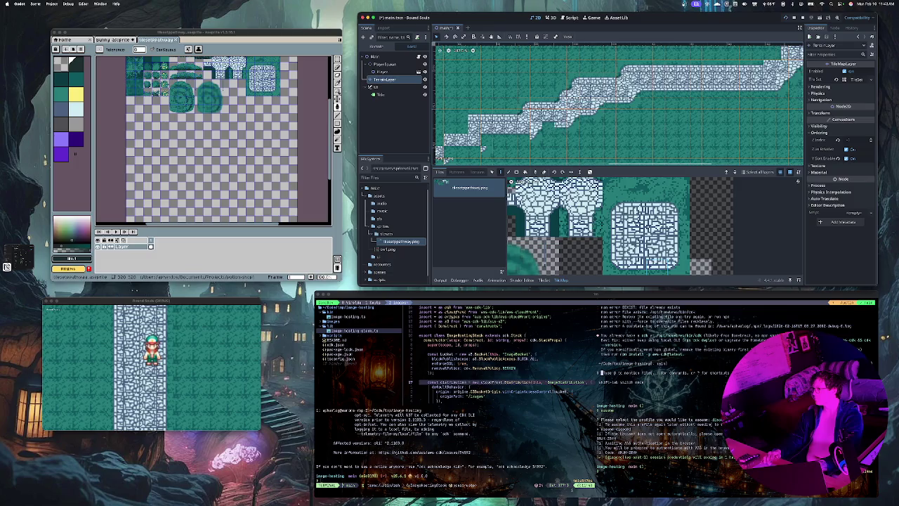
pyautogui.hscroll(3, 482, 148)
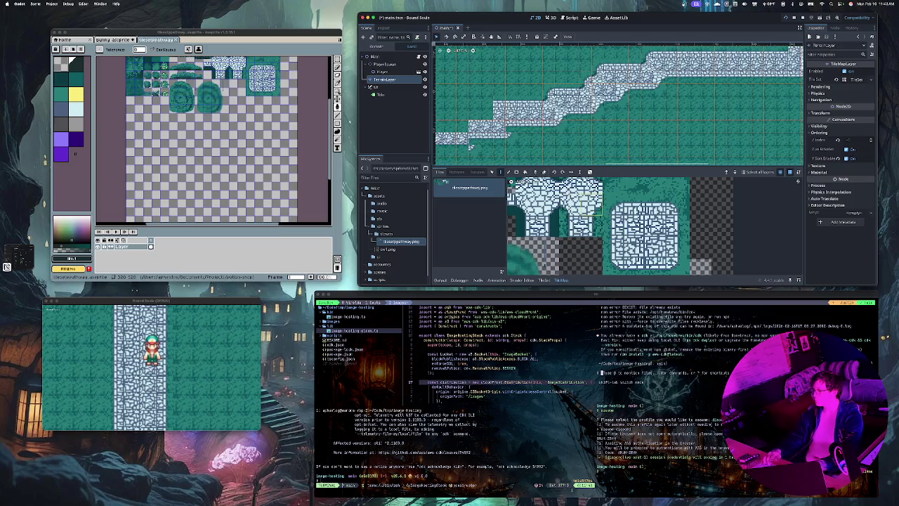
pyautogui.hscroll(-3, 536, 109)
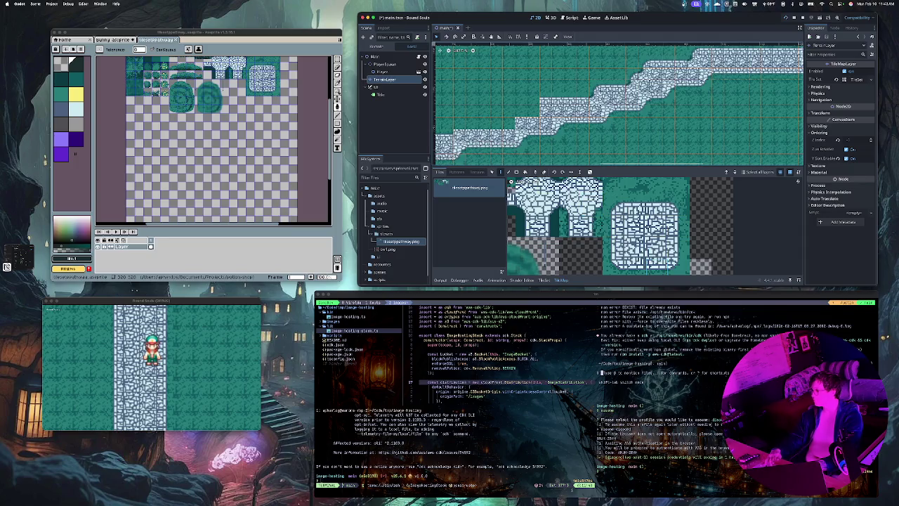
pyautogui.scroll(-5, 618, 106)
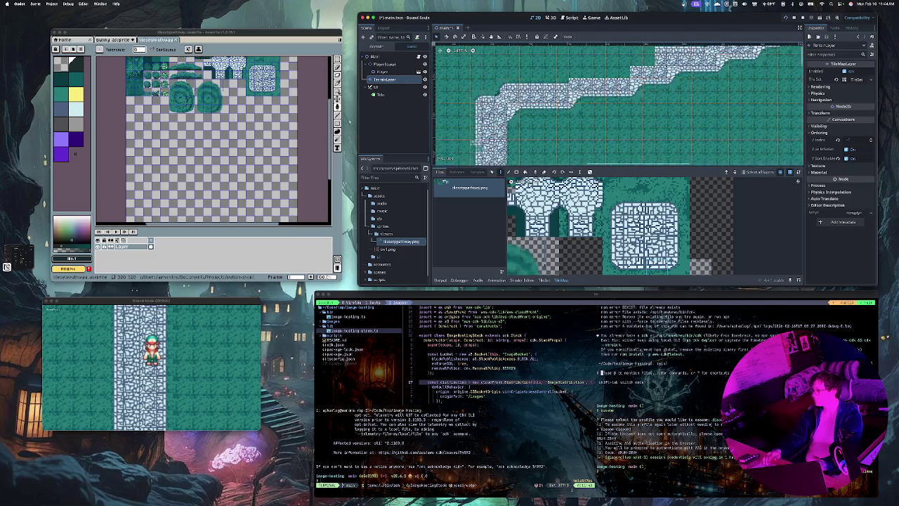
pyautogui.scroll(5, 618, 105)
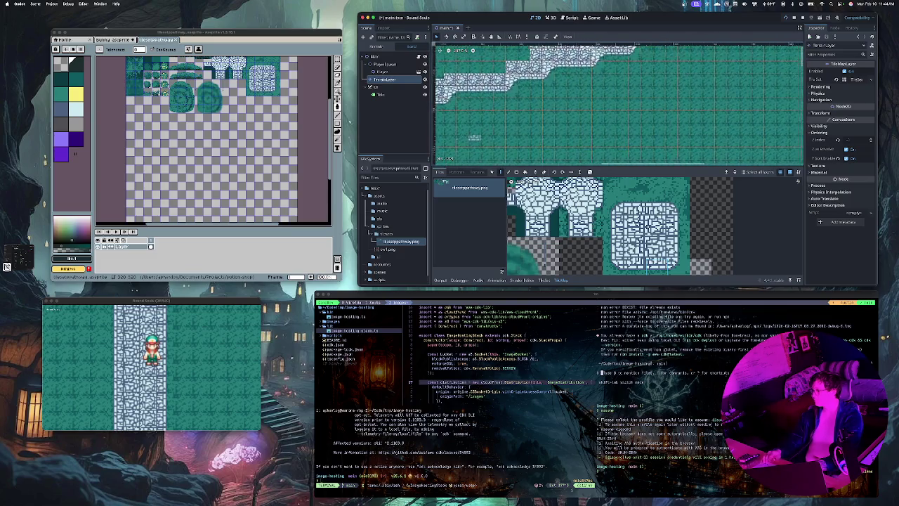
pyautogui.scroll(2, 618, 105)
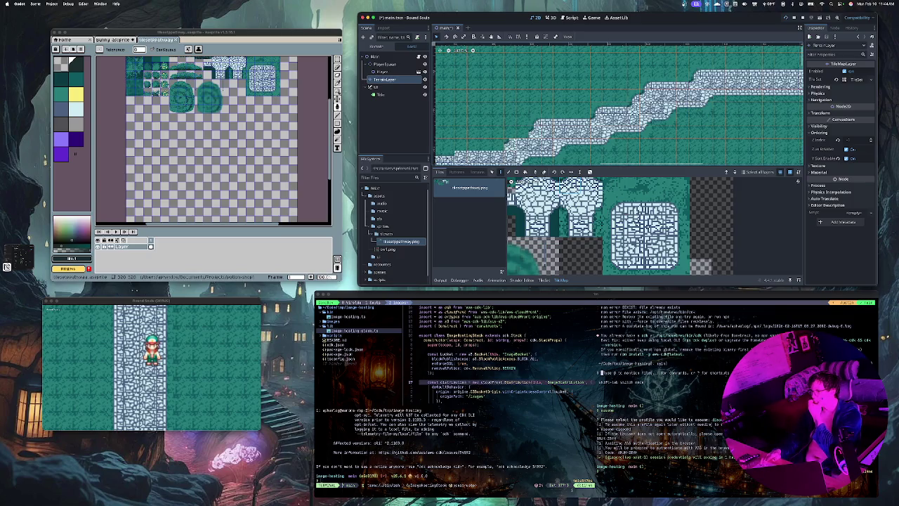
pyautogui.scroll(-3, 618, 106)
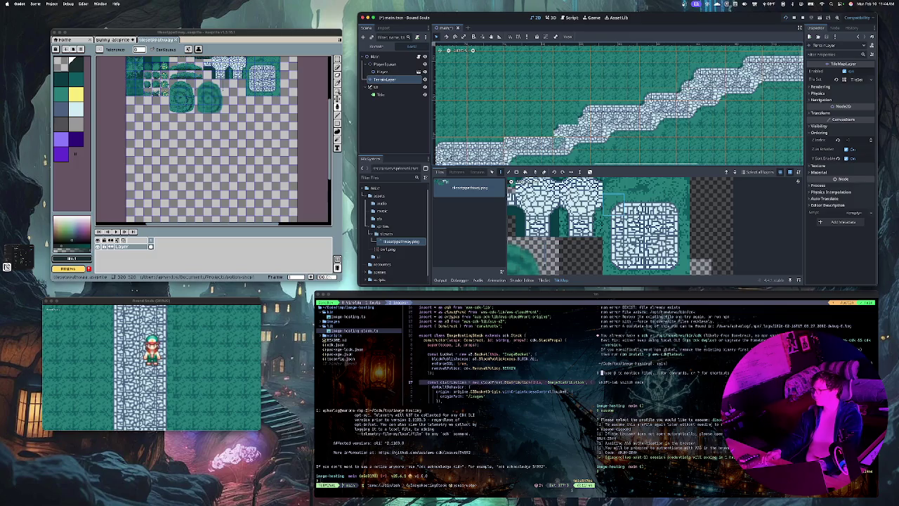
pyautogui.click(561, 142)
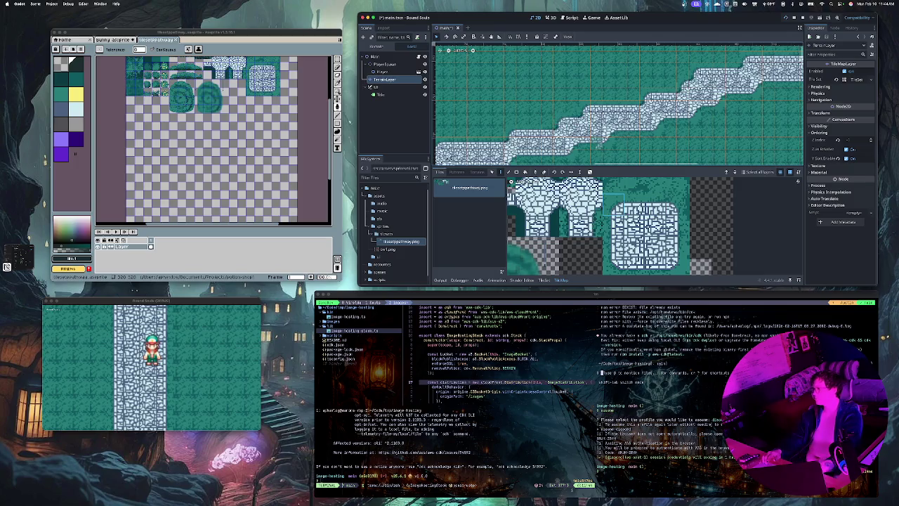
pyautogui.hotkey('ctrl', 's')
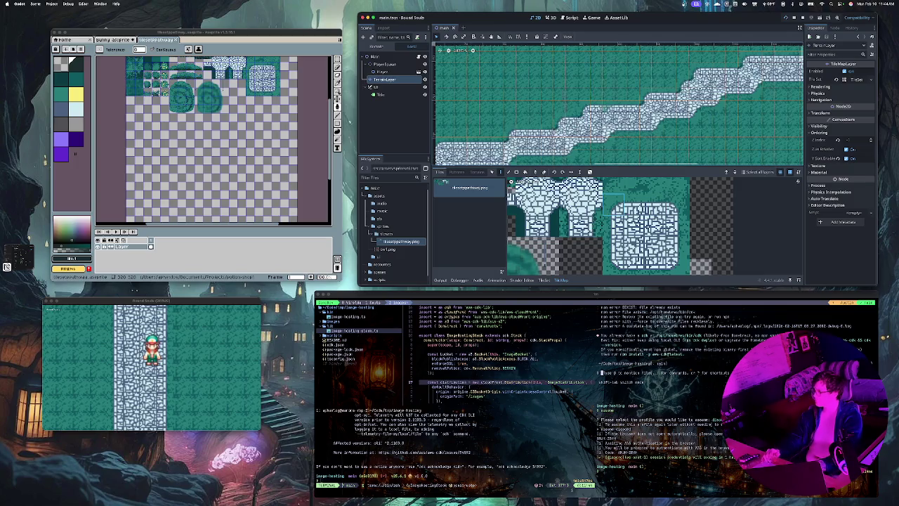
# Paint stone tiles diagonally along the path's upper edge
pyautogui.scroll(-3, 608, 108)
pyautogui.scroll(-2, 607, 108)
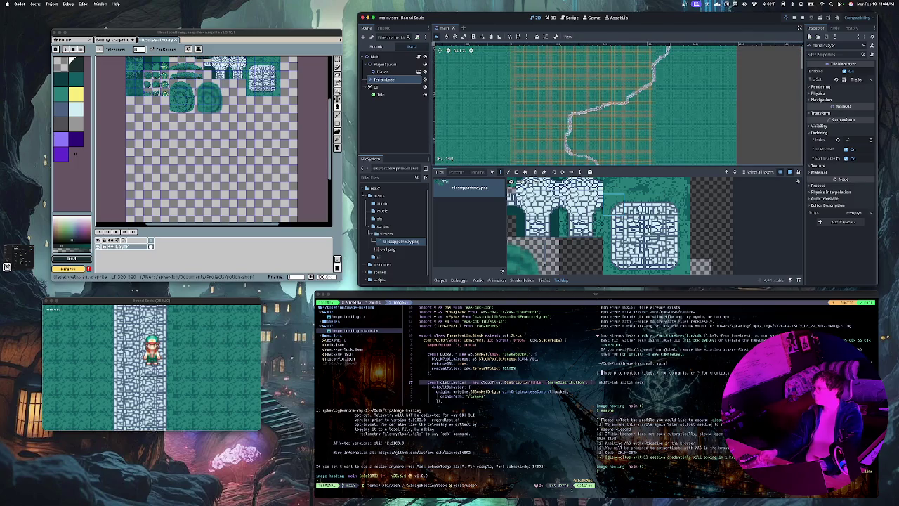
pyautogui.scroll(5, 618, 118)
pyautogui.scroll(3, 618, 118)
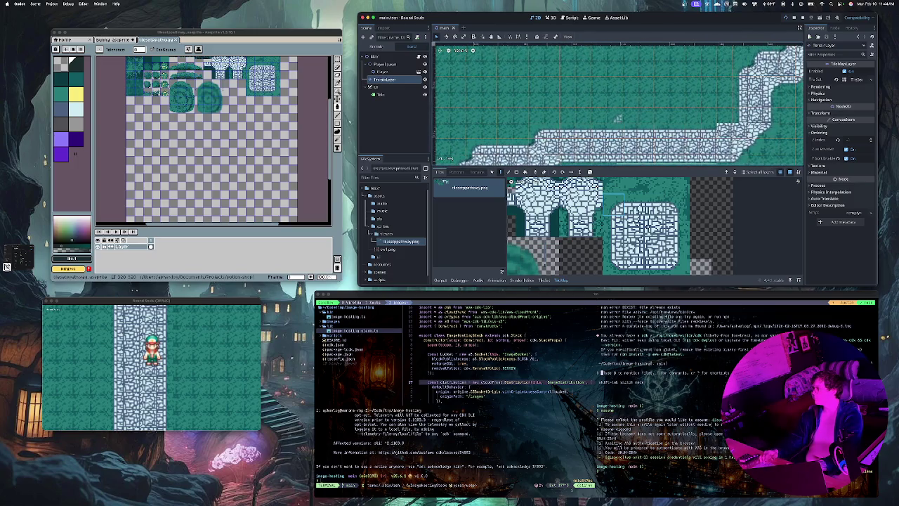
pyautogui.click(712, 119)
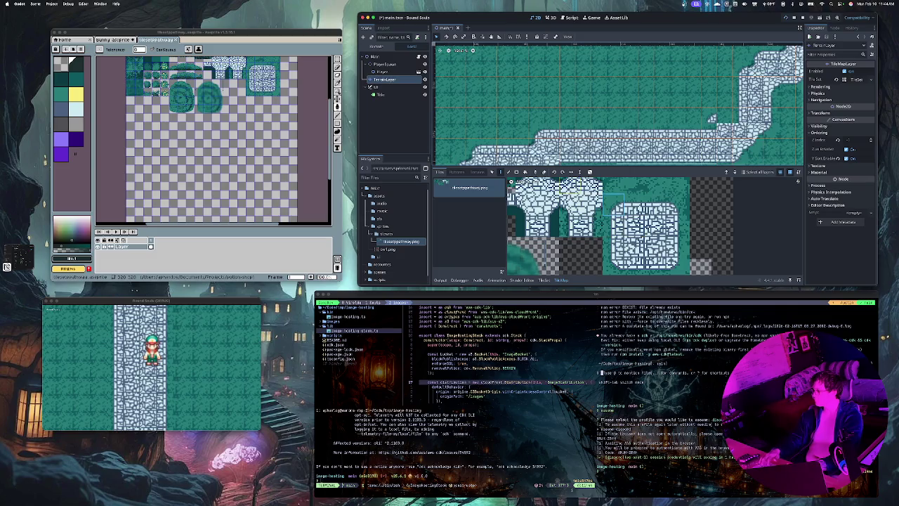
pyautogui.moveTo(692, 148); pyautogui.dragTo(741, 115)
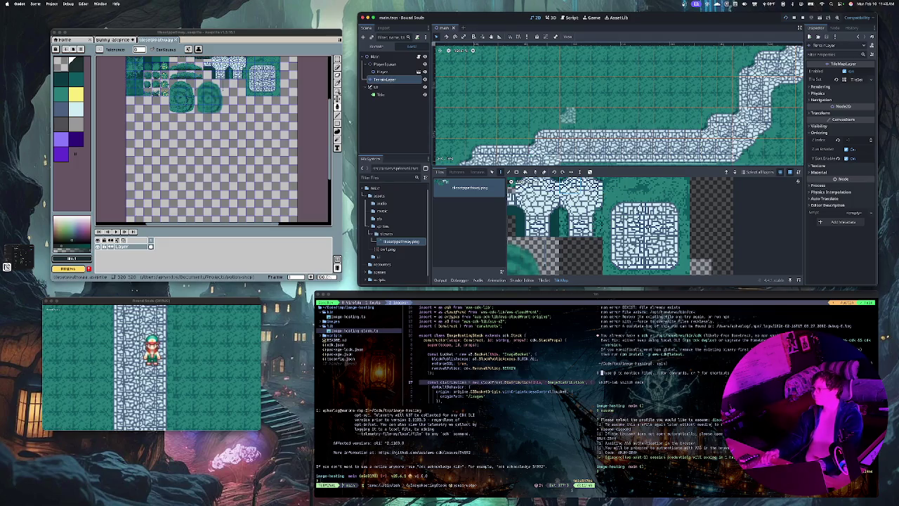
# Add one more stone tile to the diagonal stretch of the cobblestone path
pyautogui.scroll(5, 567, 116)
pyautogui.scroll(5, 569, 109)
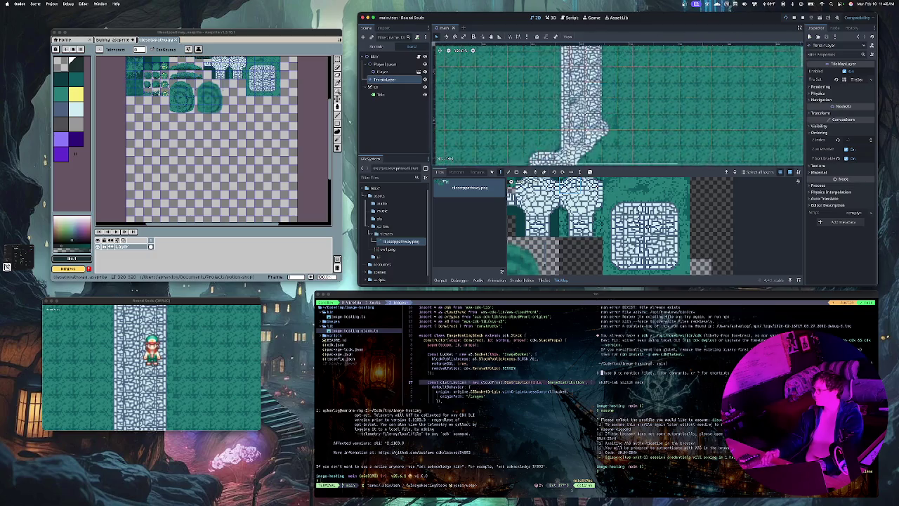
pyautogui.scroll(2, 583, 130)
pyautogui.scroll(5, 610, 120)
pyautogui.scroll(8, 599, 106)
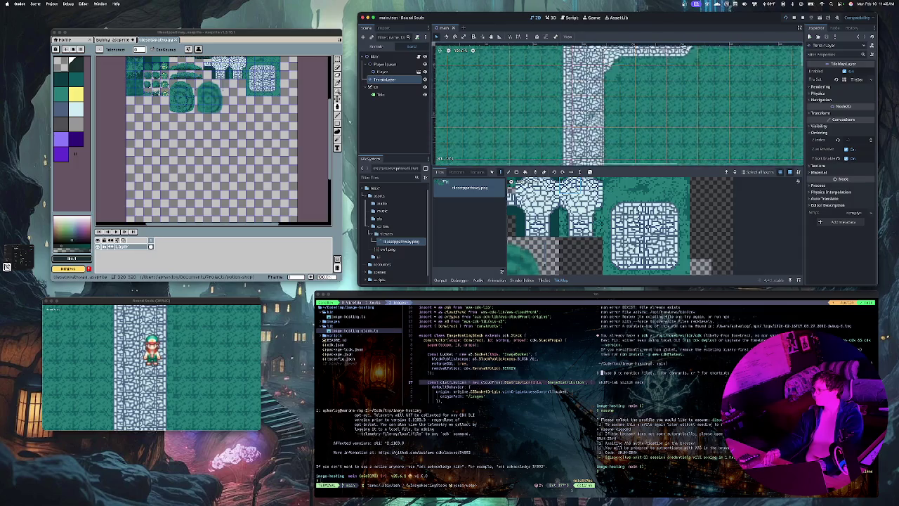
pyautogui.scroll(-3, 597, 127)
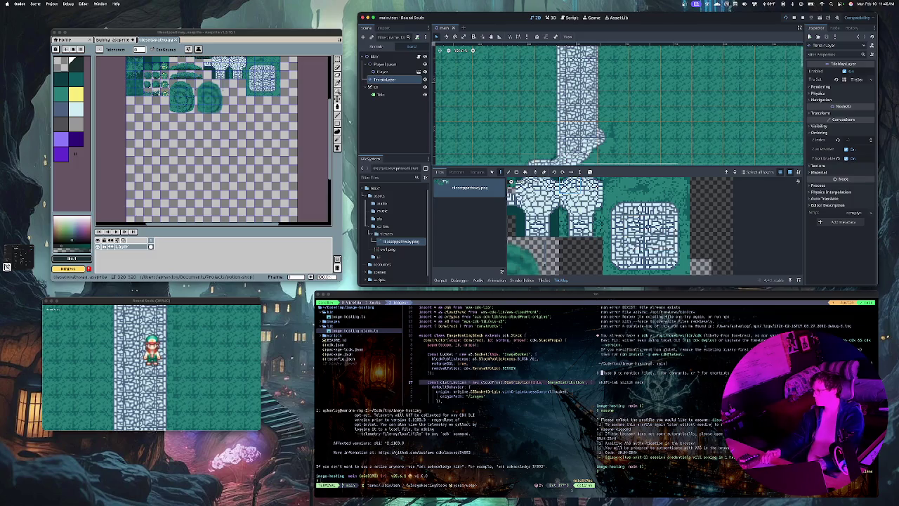
pyautogui.scroll(3, 639, 225)
pyautogui.scroll(5, 597, 144)
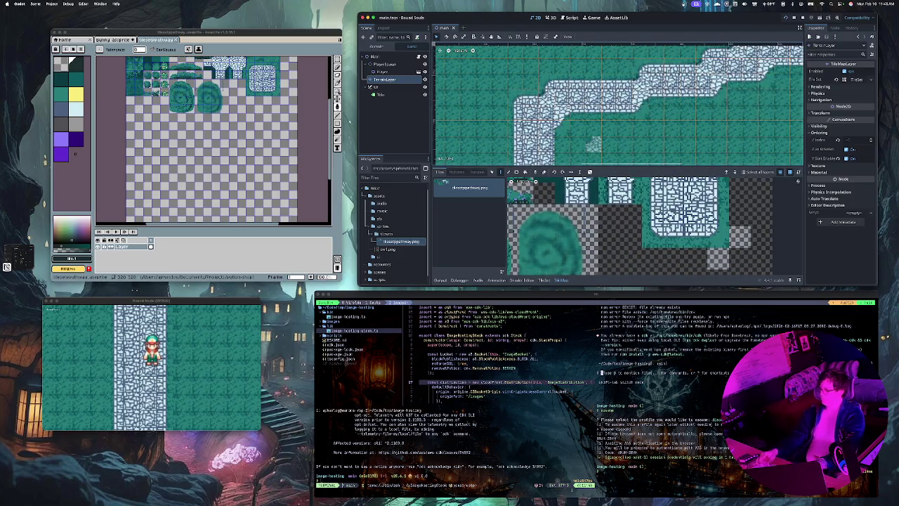
pyautogui.scroll(-8, 593, 144)
pyautogui.scroll(6, 597, 144)
pyautogui.scroll(6, 598, 142)
pyautogui.scroll(5, 597, 106)
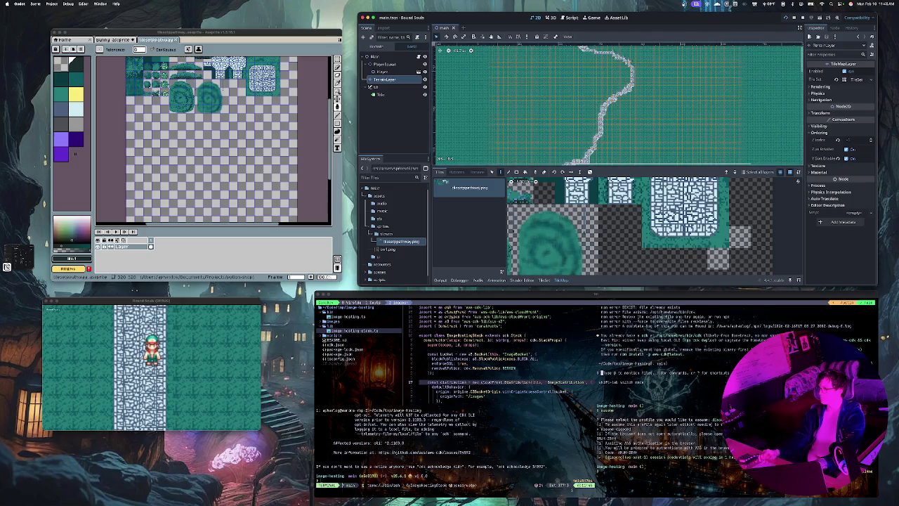
pyautogui.scroll(3, 618, 104)
pyautogui.scroll(-5, 618, 104)
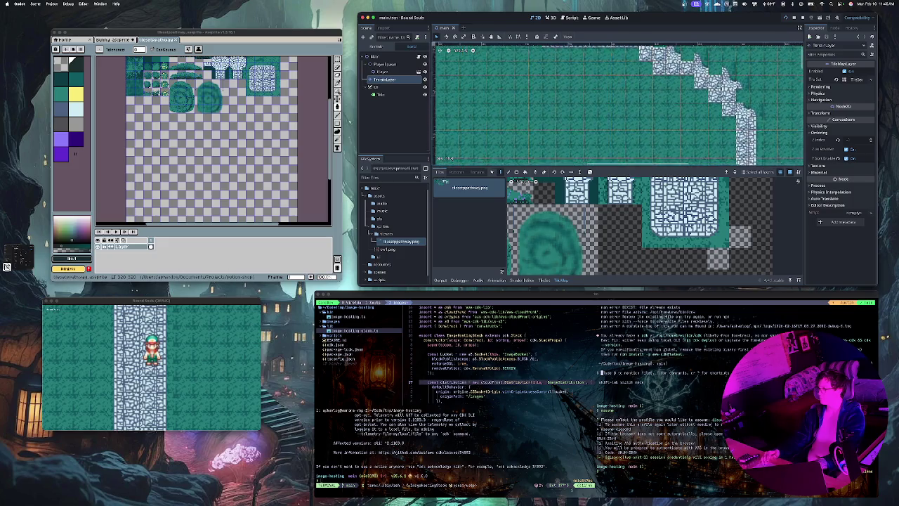
pyautogui.scroll(-5, 618, 104)
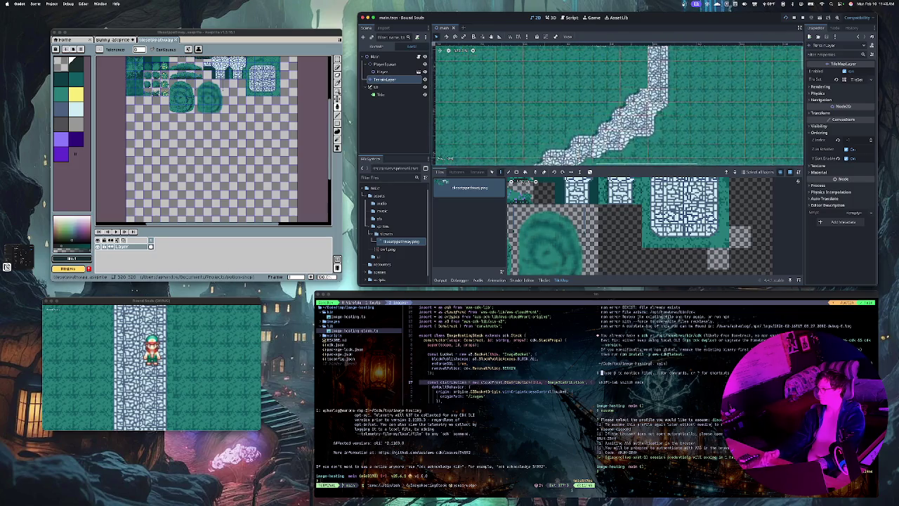
pyautogui.scroll(-5, 618, 104)
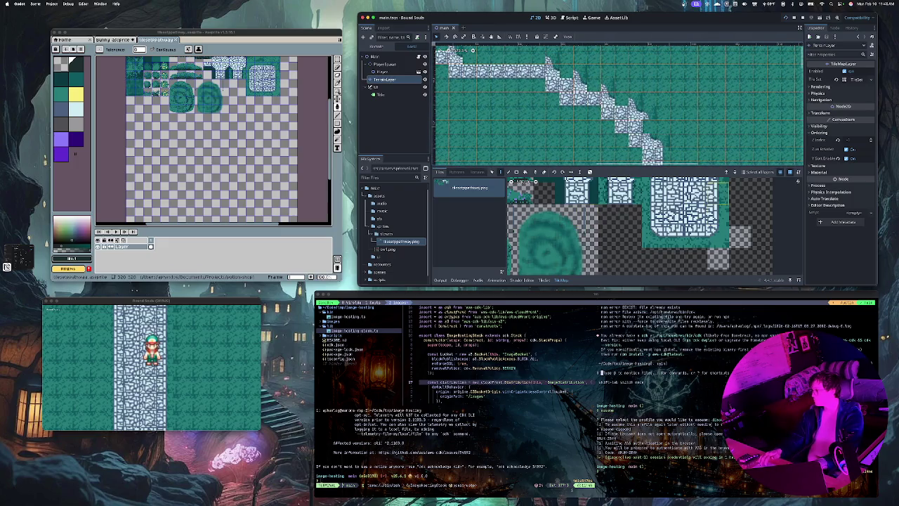
pyautogui.click(646, 127)
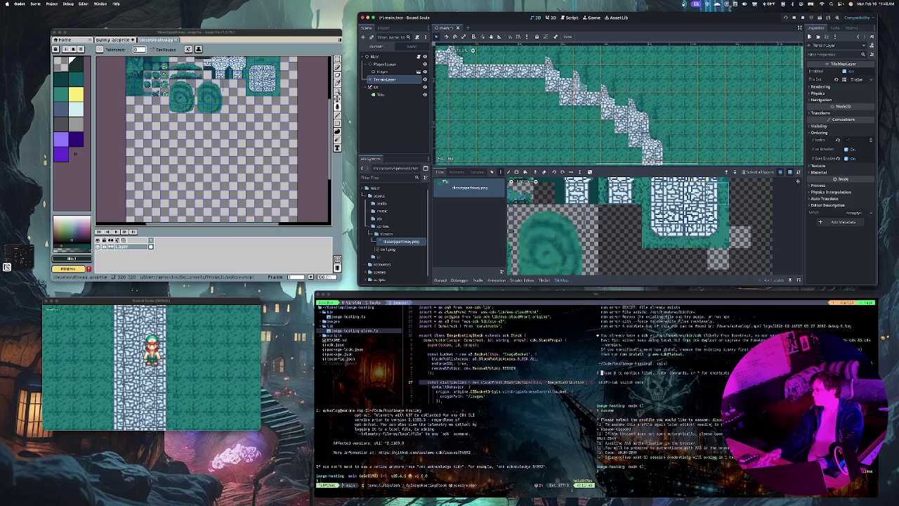
pyautogui.scroll(-5, 473, 50)
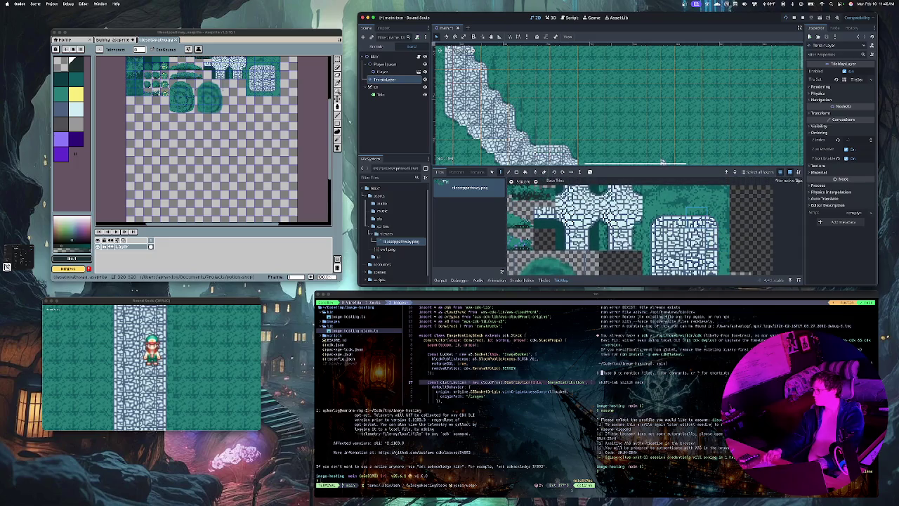
# Paint stone tiles along the horizontal band and up the path's left edge
pyautogui.scroll(-5, 472, 50)
pyautogui.moveTo(558, 128)
pyautogui.mouseDown()
pyautogui.moveTo(639, 127)
pyautogui.moveTo(664, 152)
pyautogui.mouseUp()
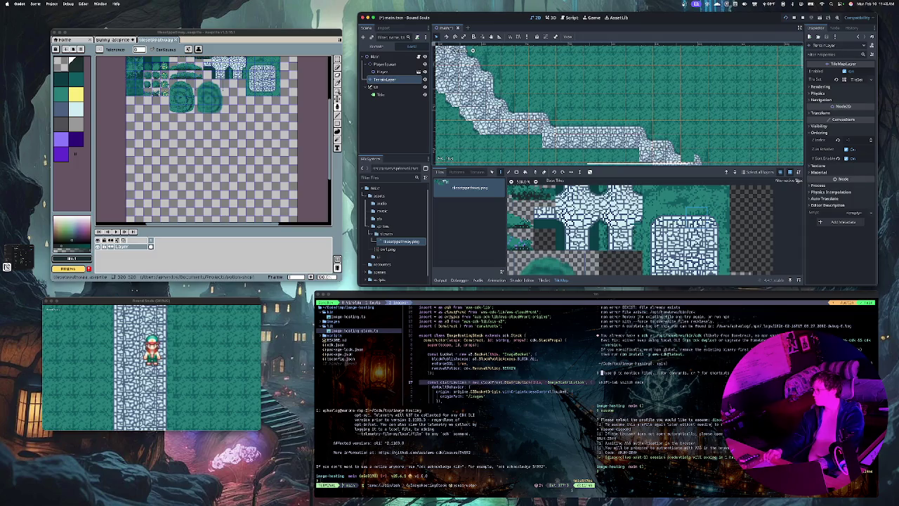
pyautogui.hscroll(3, 697, 159)
pyautogui.scroll(-3, 657, 161)
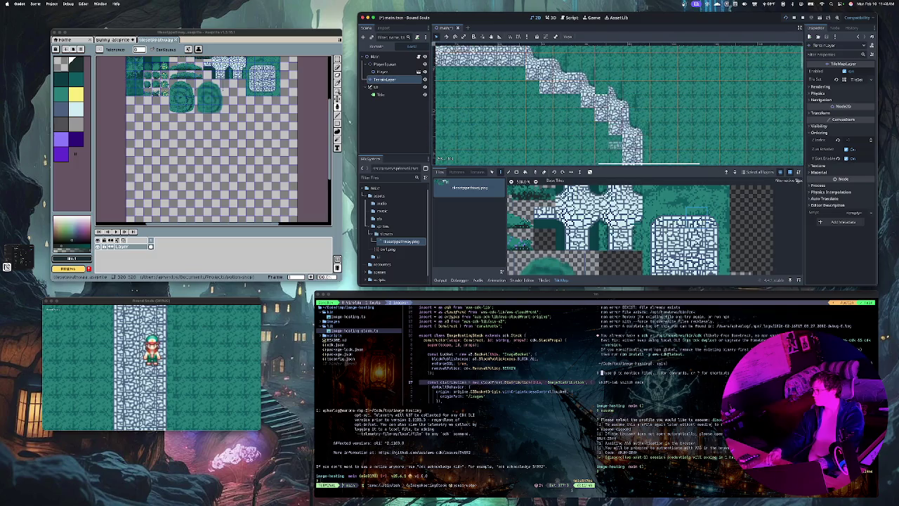
pyautogui.scroll(-5, 618, 106)
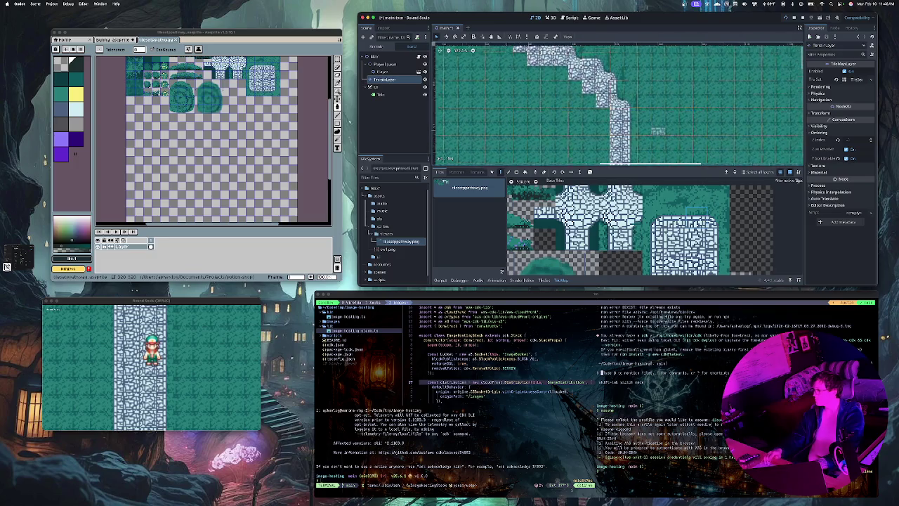
pyautogui.hscroll(-5, 618, 105)
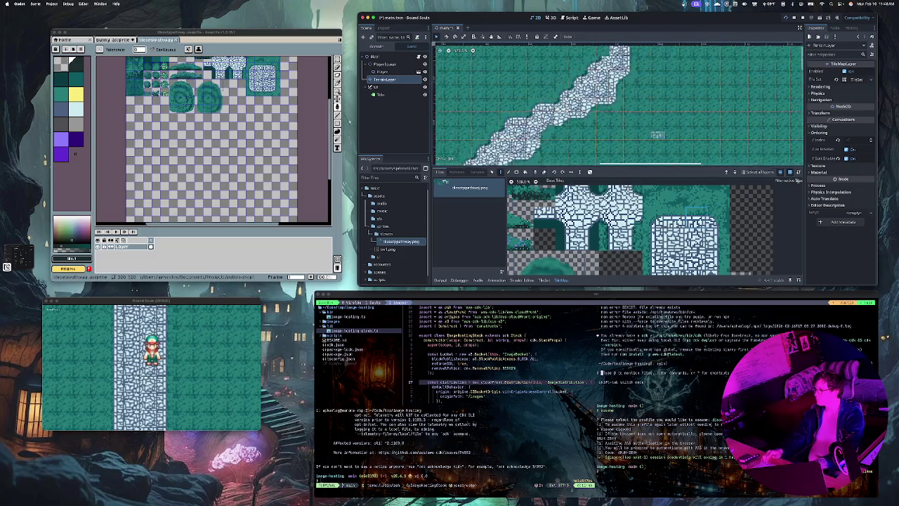
pyautogui.scroll(5, 618, 105)
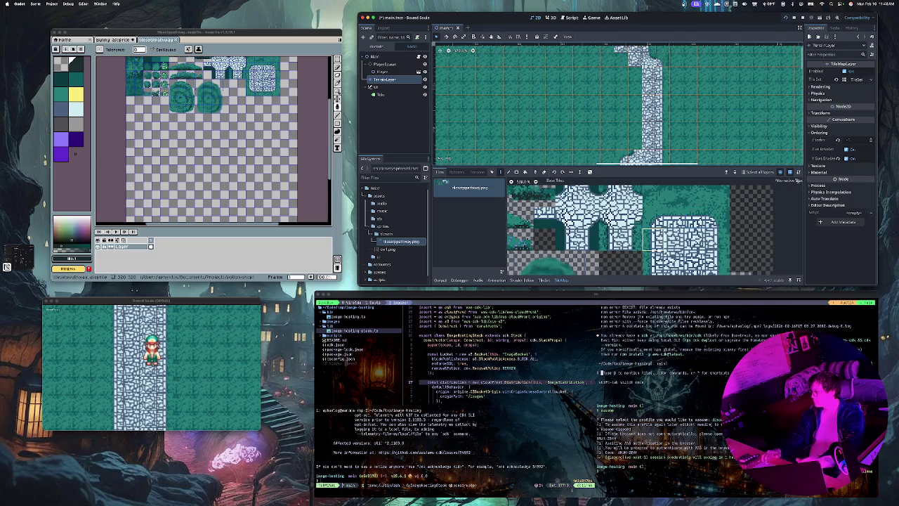
pyautogui.moveTo(637, 120); pyautogui.dragTo(635, 70)
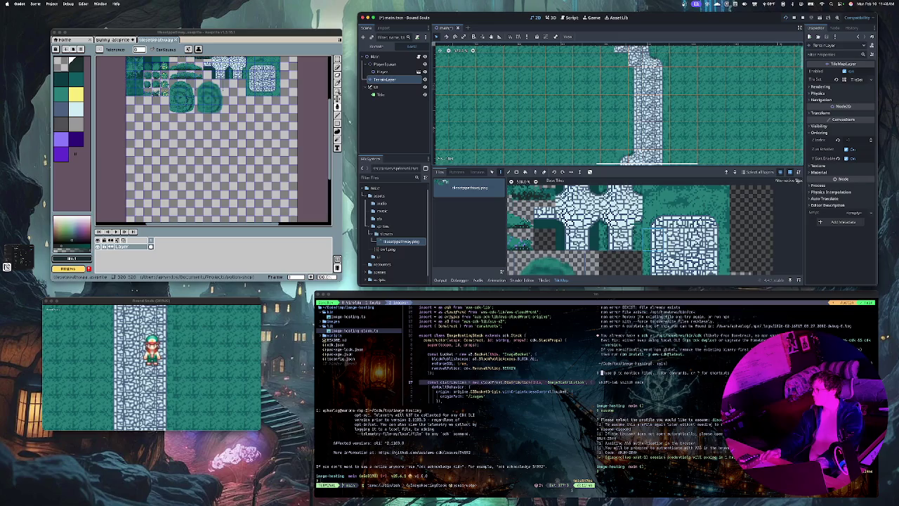
# Place stone edge tiles beside the path top, erasing the misplaced one on the left
pyautogui.click(610, 239)
pyautogui.click(621, 74)
pyautogui.rightClick(622, 74)
pyautogui.click(636, 73)
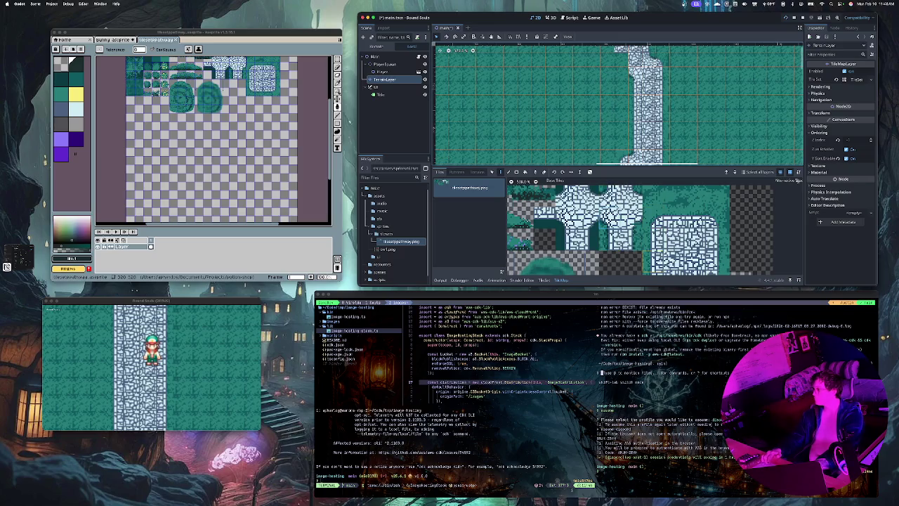
pyautogui.scroll(-2, 604, 200)
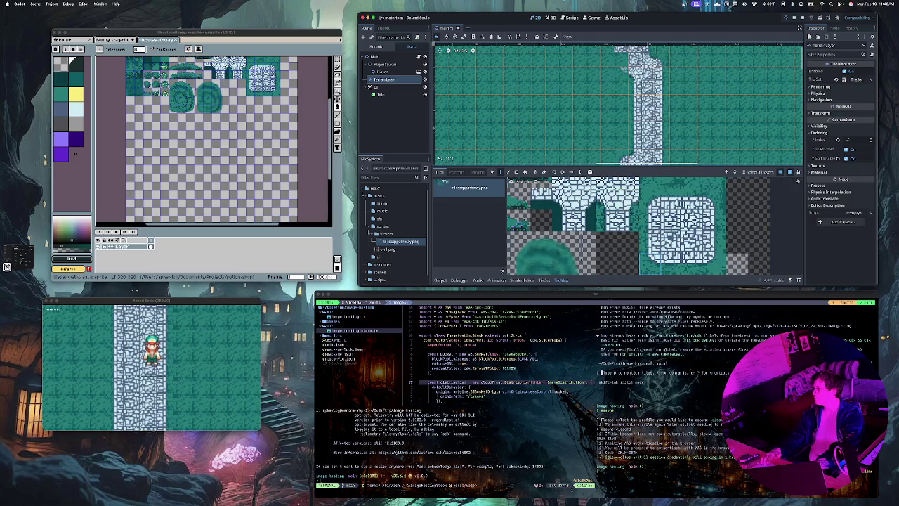
pyautogui.scroll(5, 624, 58)
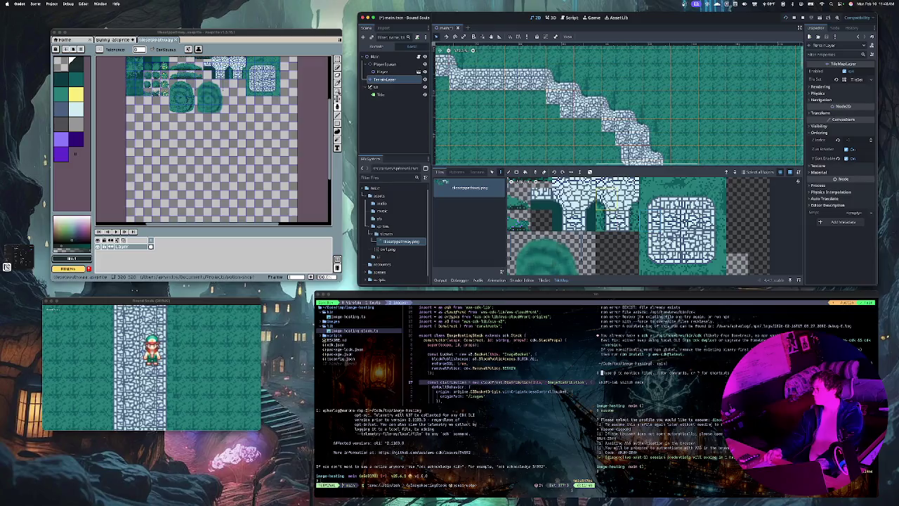
pyautogui.scroll(-1, 608, 153)
# Extend the path diagonally and leftward with more stone tiles
pyautogui.moveTo(608, 153)
pyautogui.mouseDown()
pyautogui.moveTo(624, 147)
pyautogui.moveTo(611, 148)
pyautogui.moveTo(596, 119)
pyautogui.moveTo(540, 92)
pyautogui.mouseUp()
pyautogui.scroll(2, 540, 92)
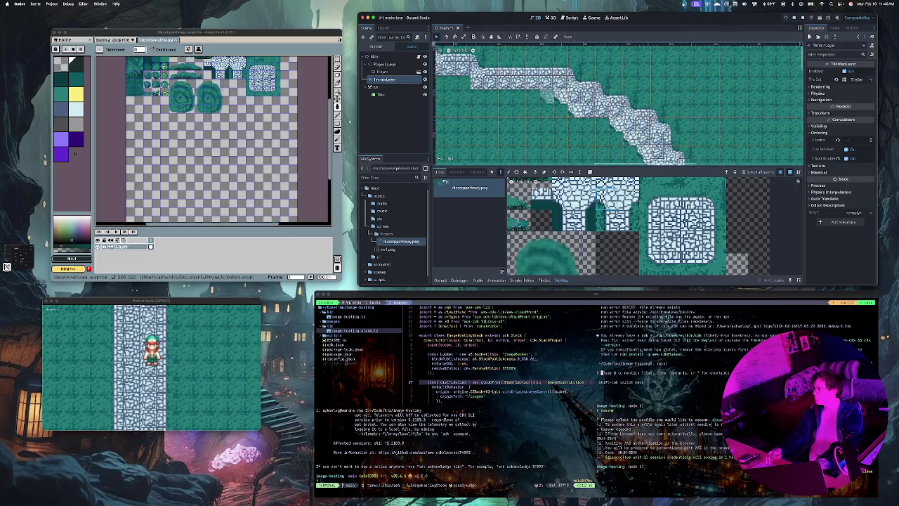
pyautogui.click(471, 87)
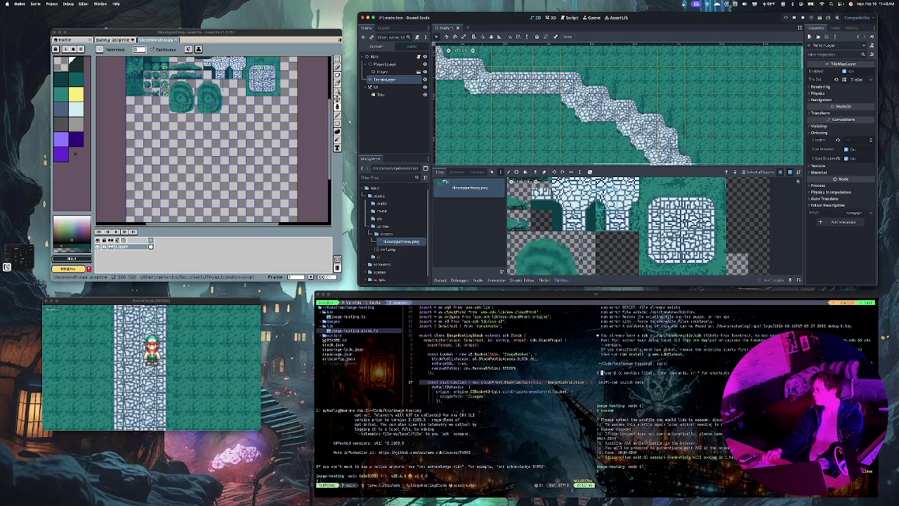
# Pick another stone tile and fill an edge gap and a row along the path
pyautogui.click(605, 199)
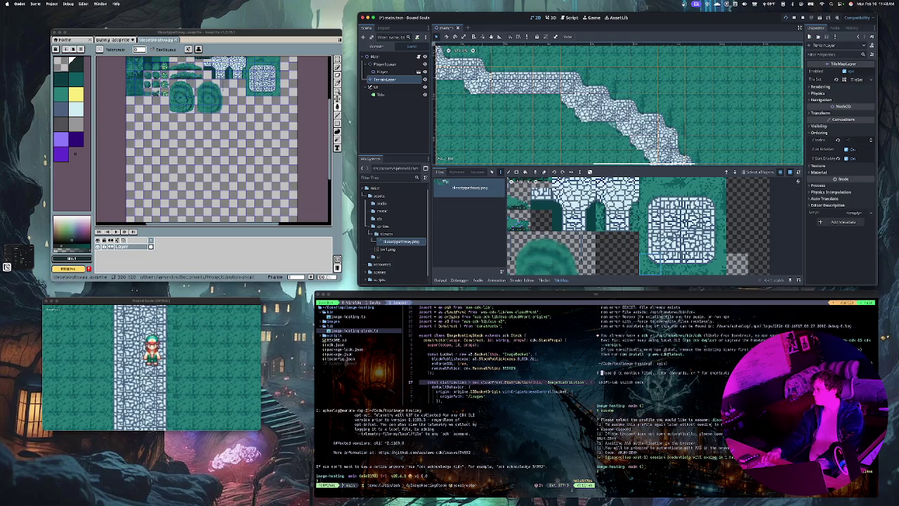
pyautogui.click(582, 120)
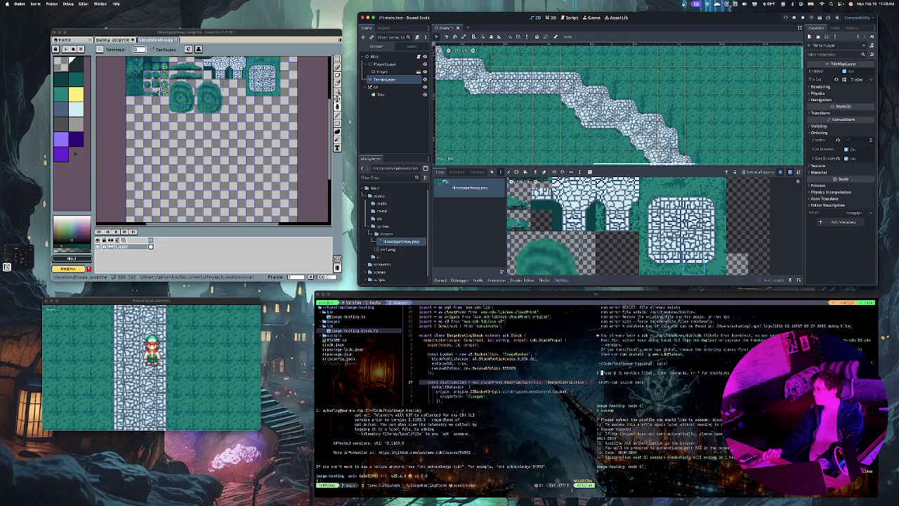
pyautogui.moveTo(554, 92); pyautogui.dragTo(485, 101)
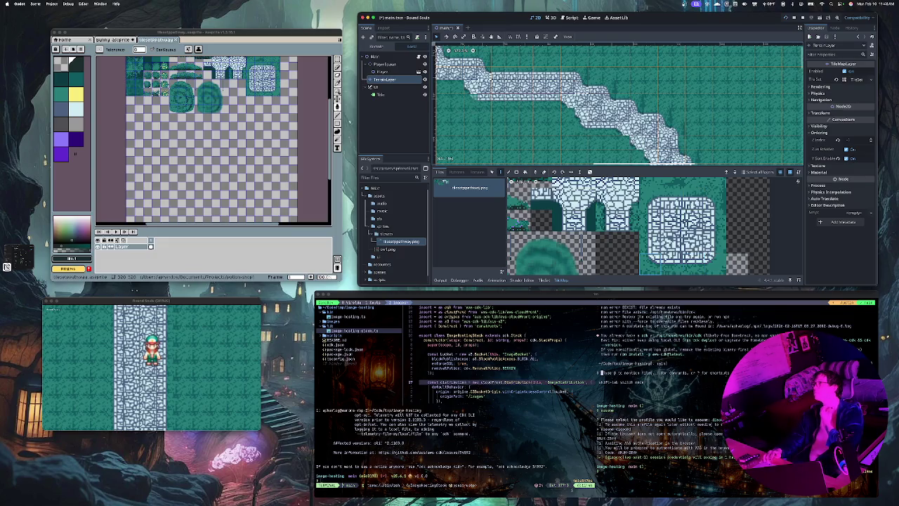
pyautogui.hscroll(-3, 632, 135)
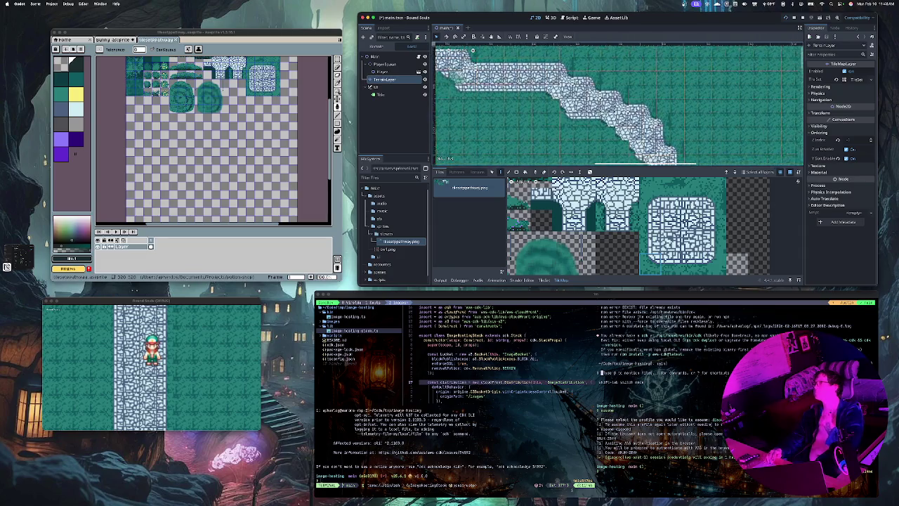
pyautogui.scroll(-5, 617, 104)
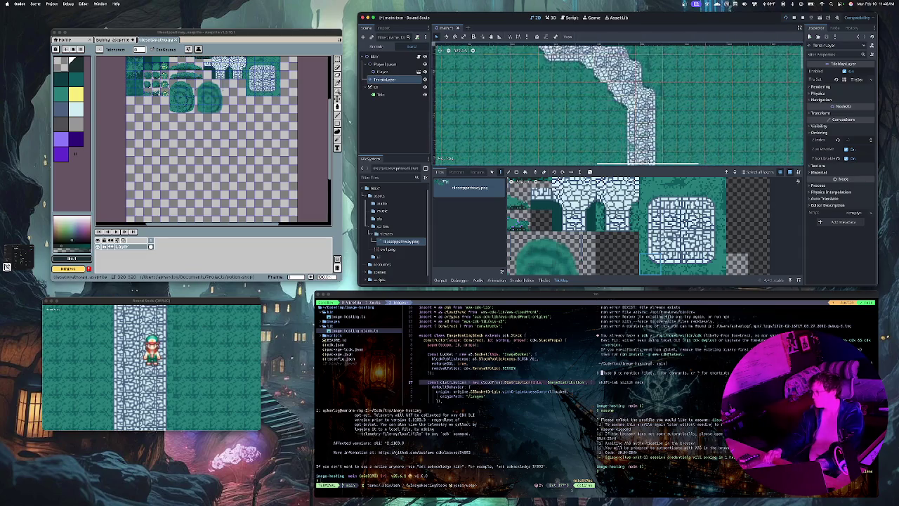
pyautogui.scroll(-5, 618, 113)
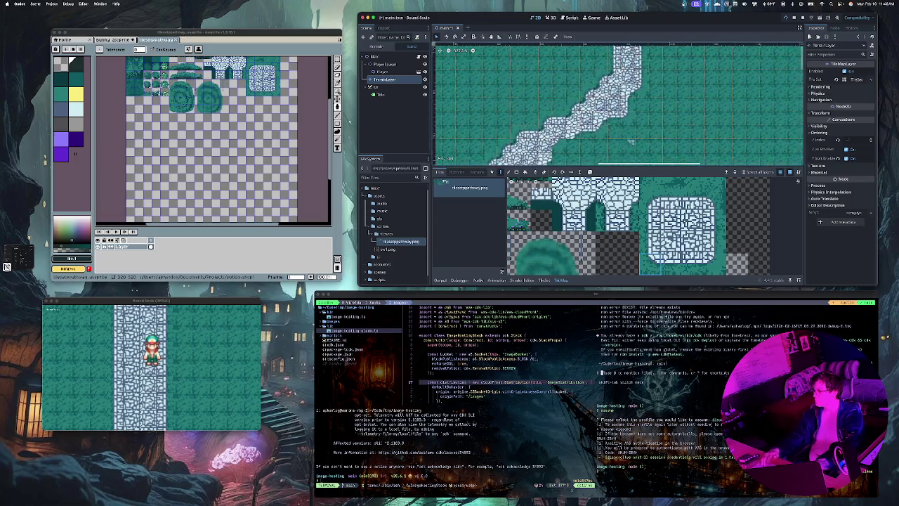
pyautogui.scroll(5, 632, 137)
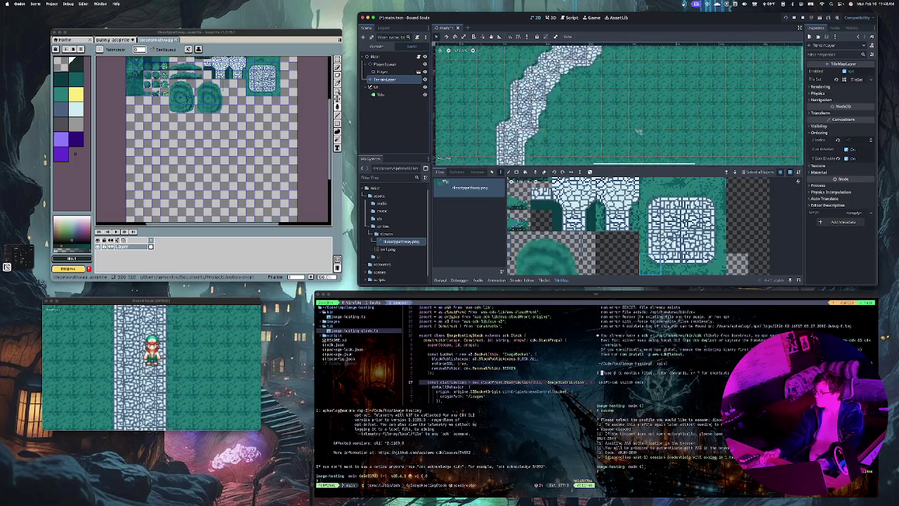
# Save main.tscn and walk the player down and left along the path in the running game
pyautogui.press('super+s')
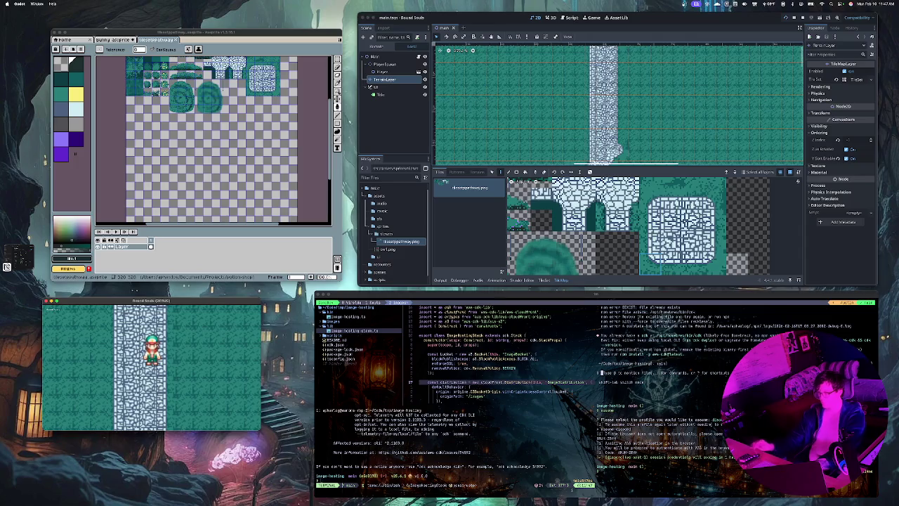
pyautogui.press('Down')
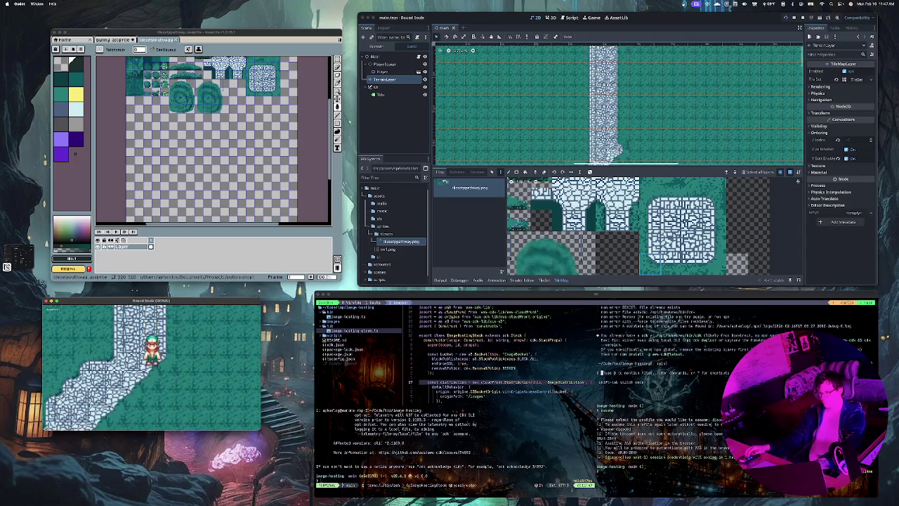
pyautogui.press('Left')
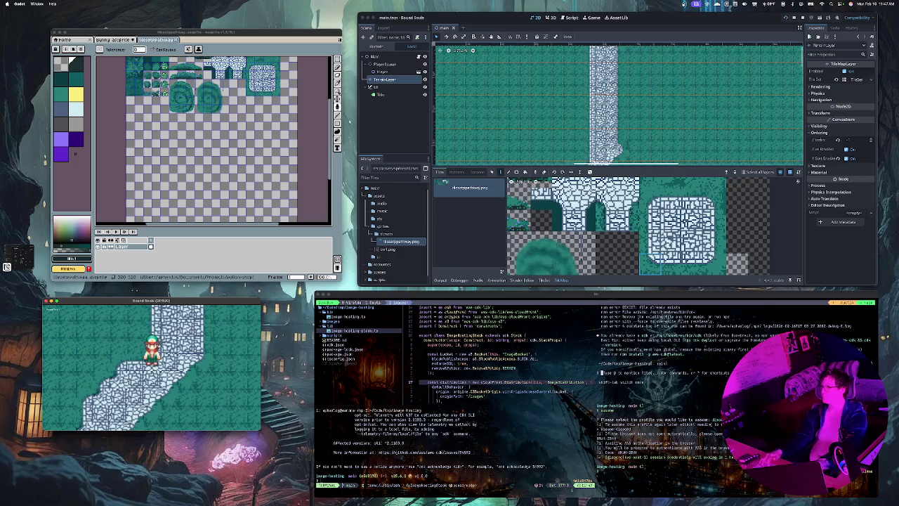
pyautogui.click(385, 68)
# Select the player scene's Camera2D, adjust its zoom, and test it by walking in-game
pyautogui.click(418, 72)
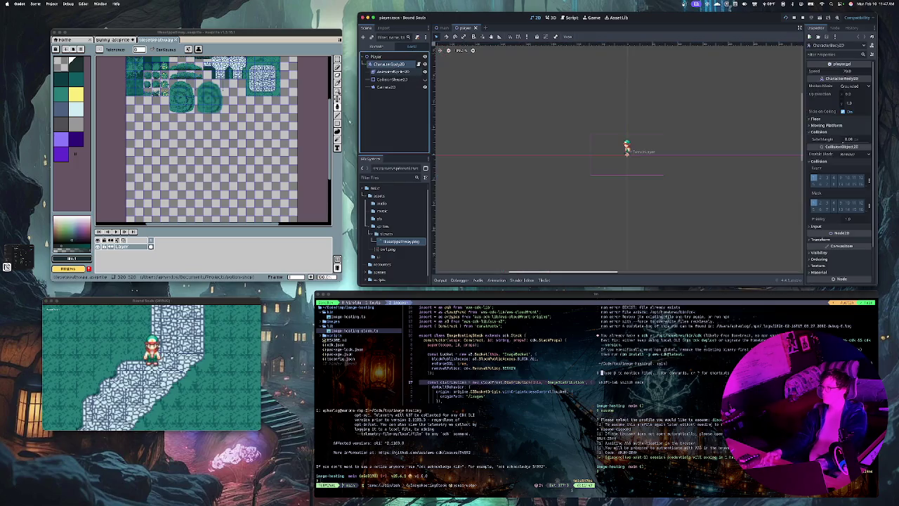
pyautogui.click(385, 86)
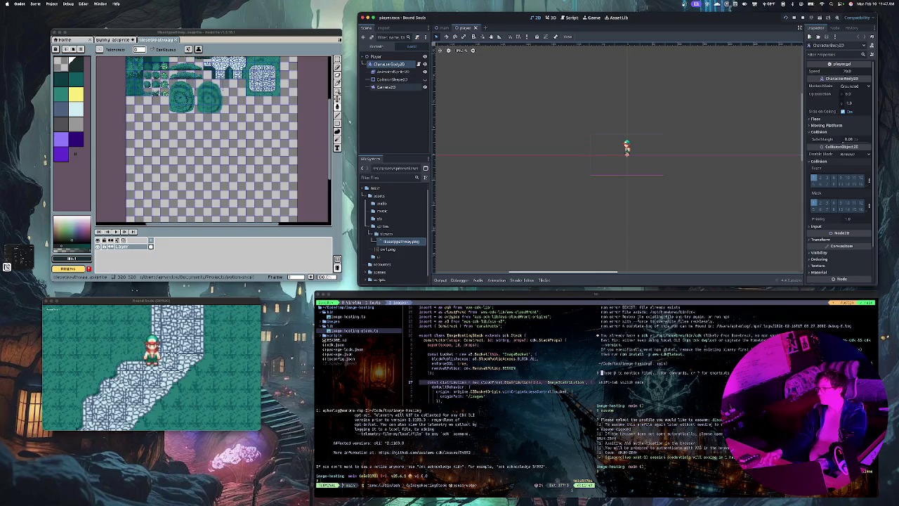
pyautogui.click(850, 112)
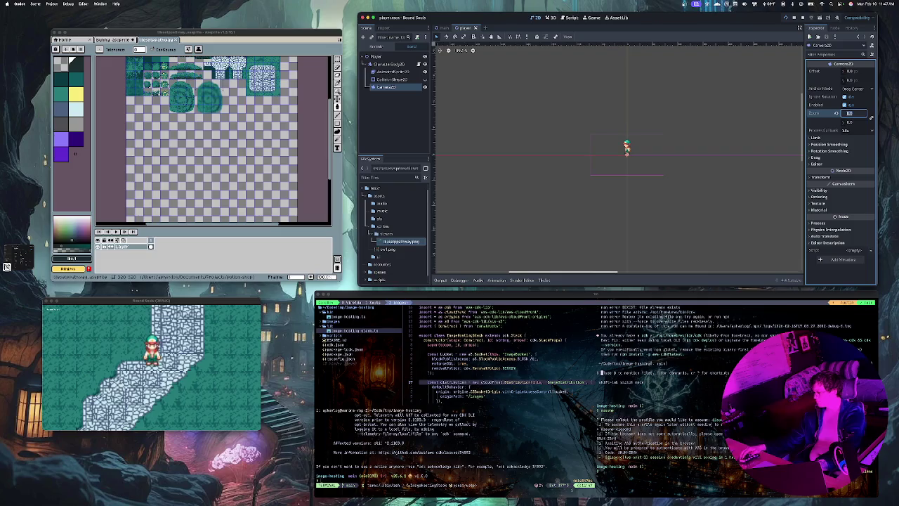
pyautogui.press('Return')
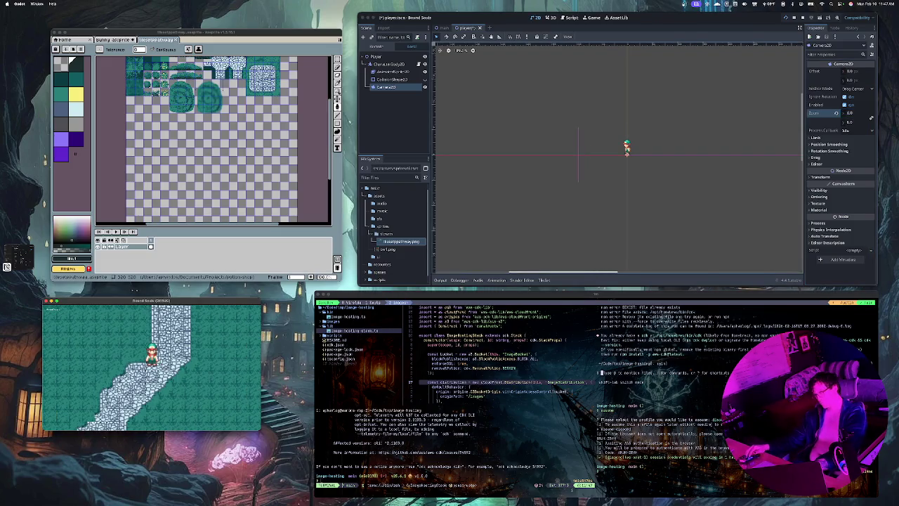
pyautogui.press('Up')
pyautogui.press('Down')
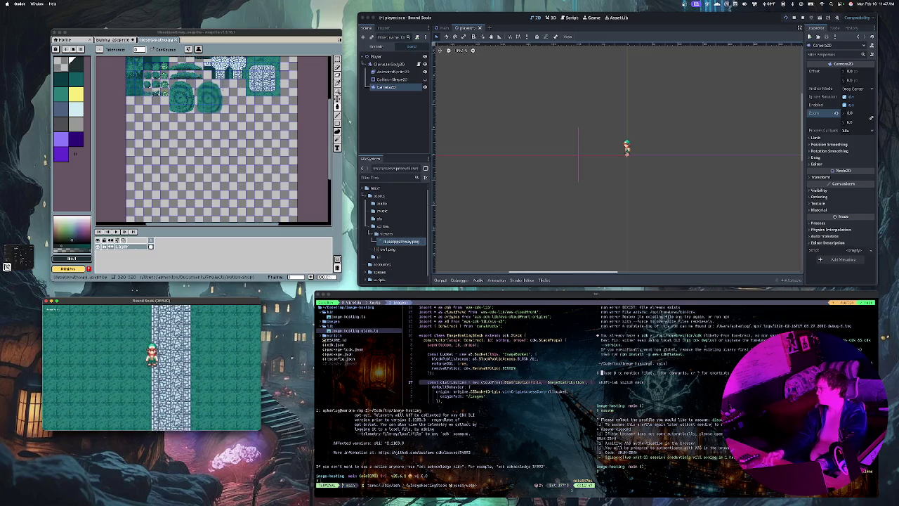
# Try camera zoom 4, then 3, walking the player right and up to compare
pyautogui.click(851, 113)
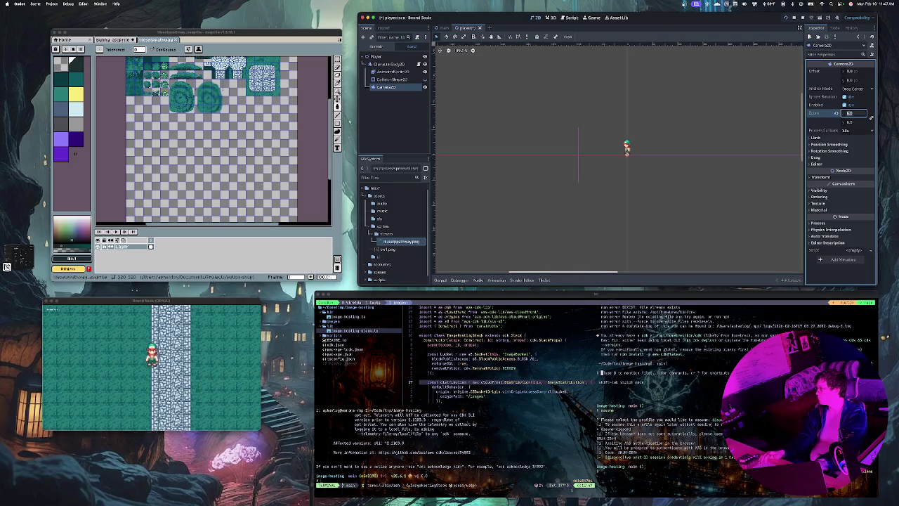
pyautogui.write('4')
pyautogui.press('Return')
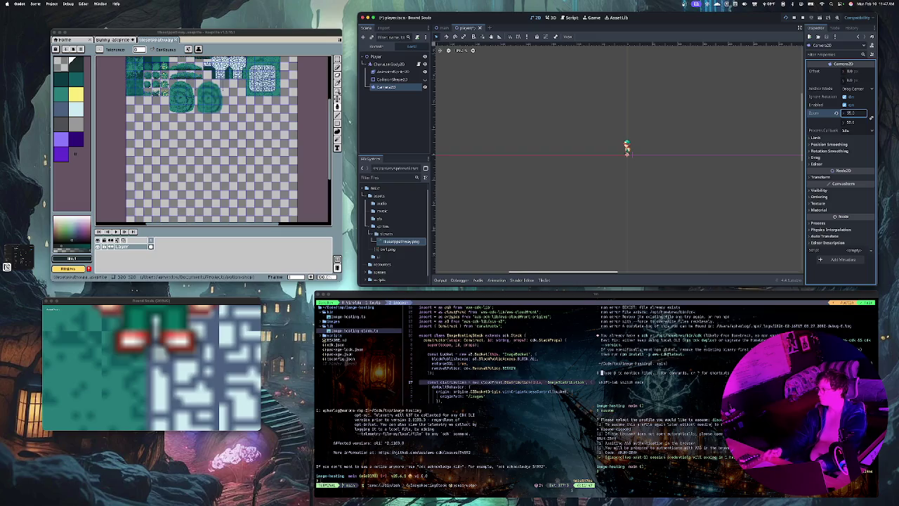
pyautogui.doubleClick(850, 112)
pyautogui.write('3')
pyautogui.press('Return')
pyautogui.press('Right')
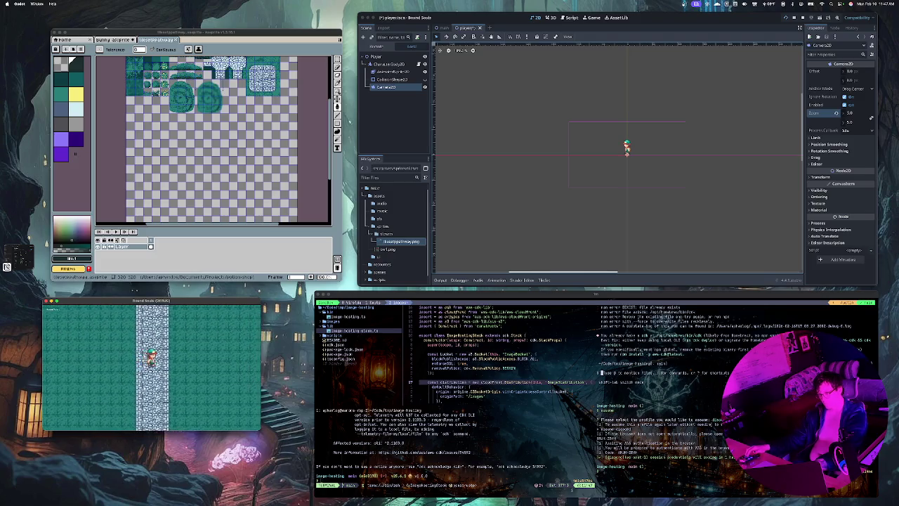
pyautogui.press('Right')
pyautogui.press('Up')
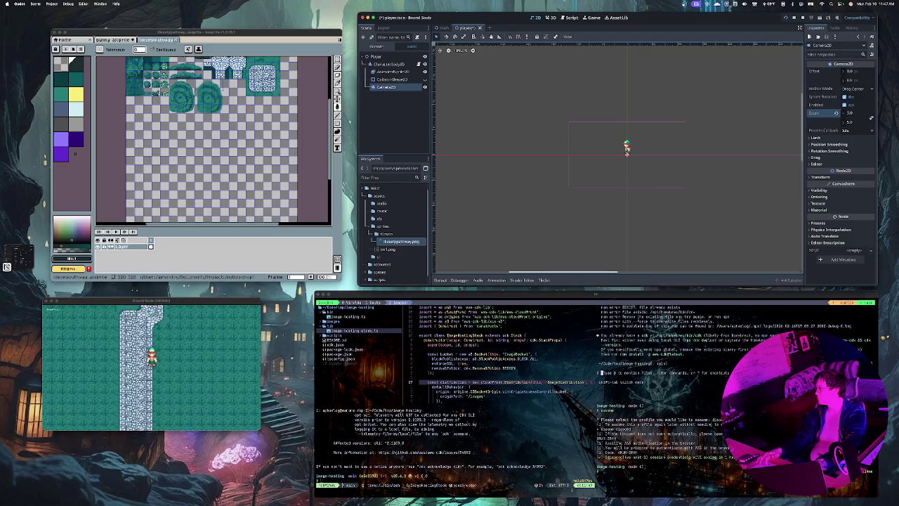
# Set the camera zoom to 4.0, walk up-right along the path, then return to main.tscn
pyautogui.click(860, 113)
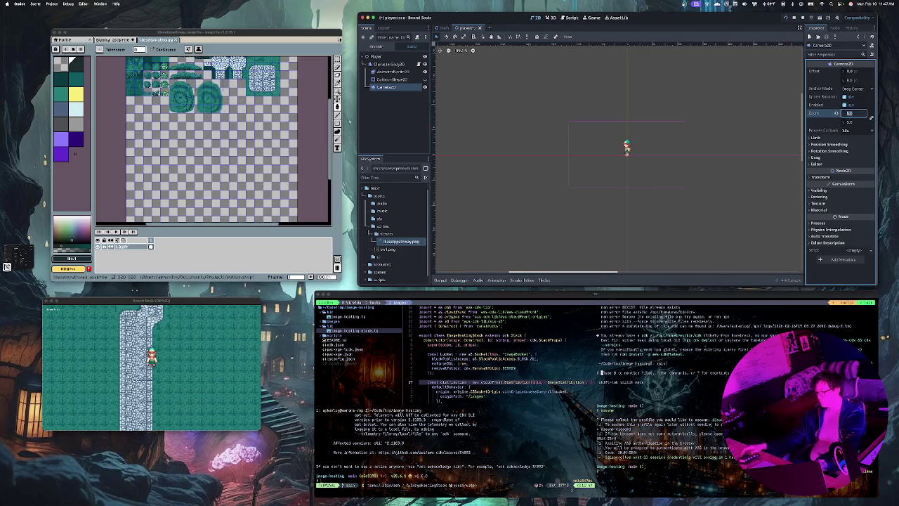
pyautogui.write('4')
pyautogui.press('Return')
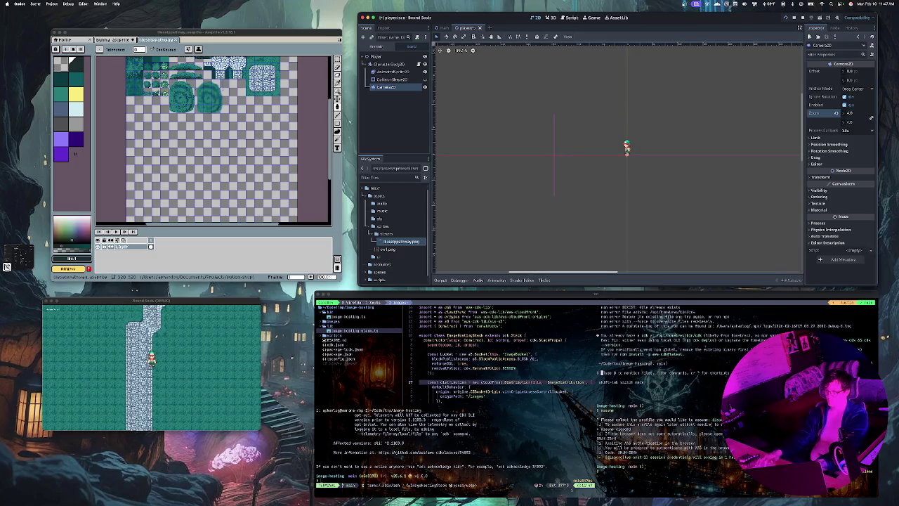
pyautogui.press('Up')
pyautogui.press('Right')
pyautogui.press('Up')
pyautogui.press('Right')
pyautogui.press('Up')
pyautogui.press('Right')
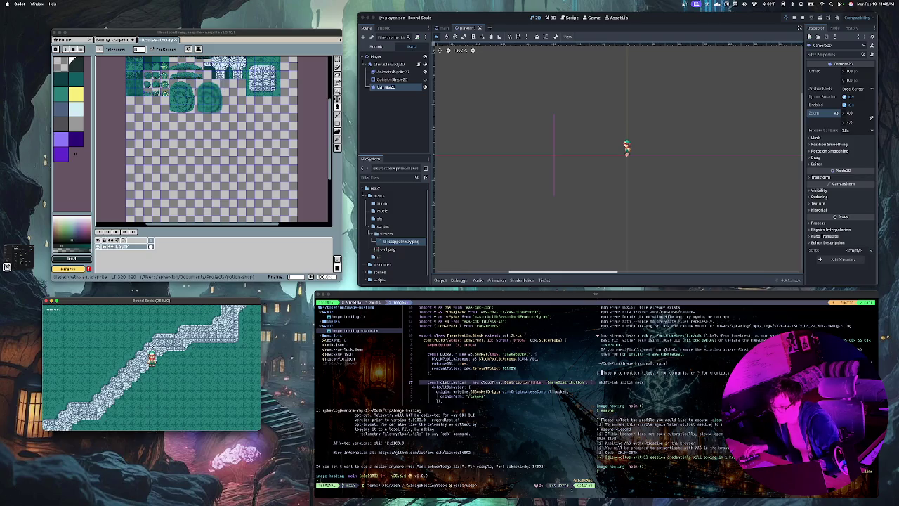
pyautogui.press('super+Tab')
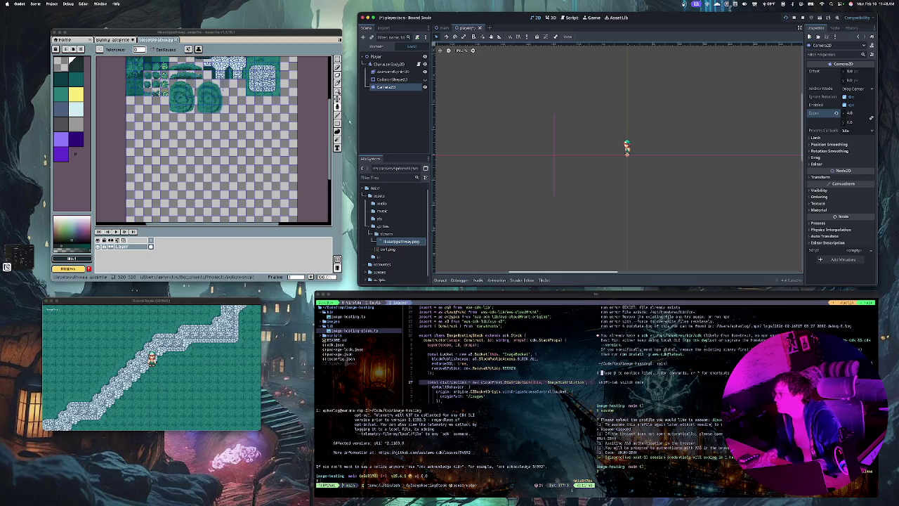
pyautogui.hotkey('ctrl', 'Tab')
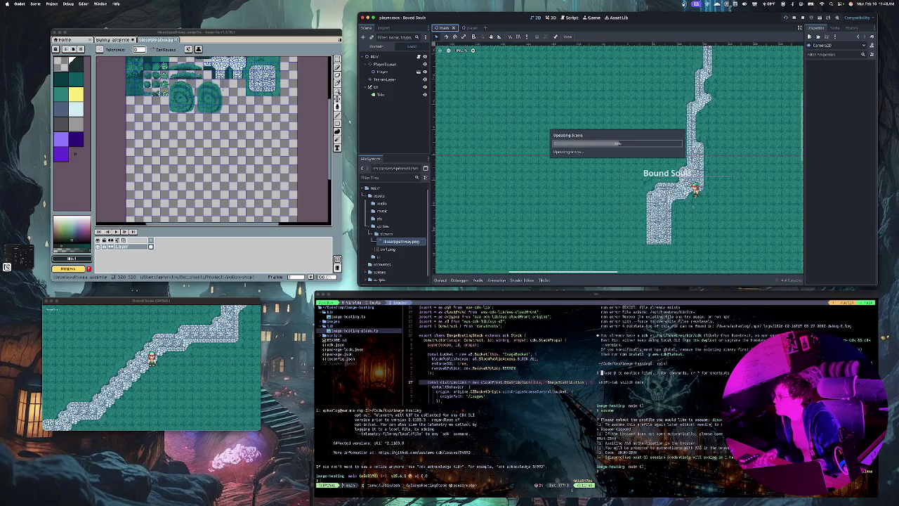
# Walk the player right and up the cobblestone path in the game, then switch to the terminal
pyautogui.press('super+Tab')
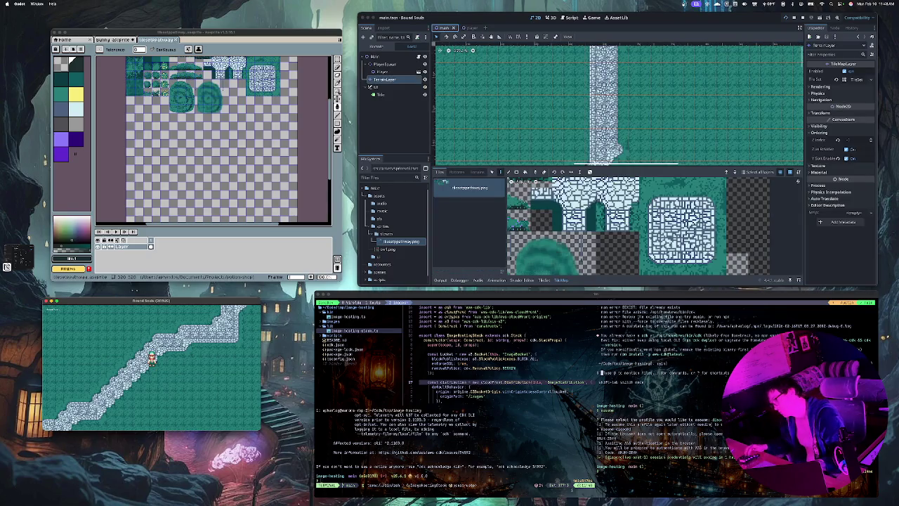
pyautogui.press('Right')
pyautogui.press('Up')
pyautogui.press('Up')
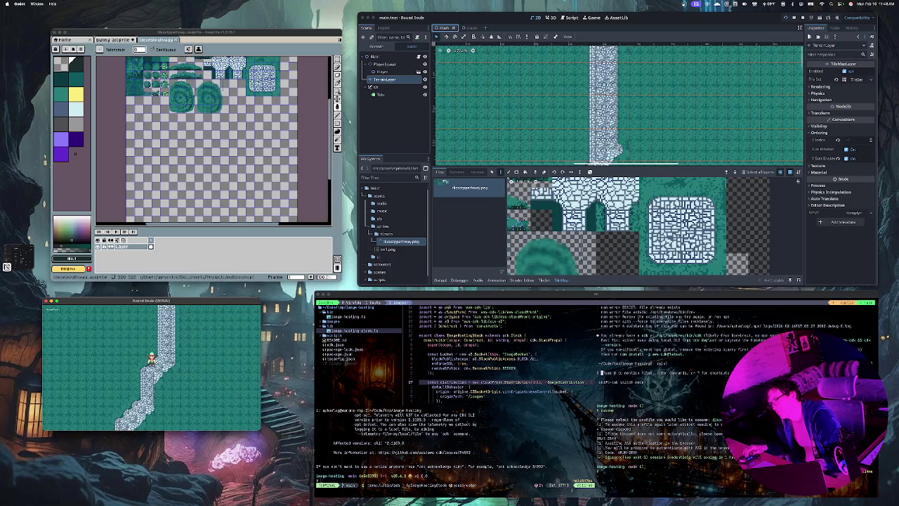
pyautogui.press('Up')
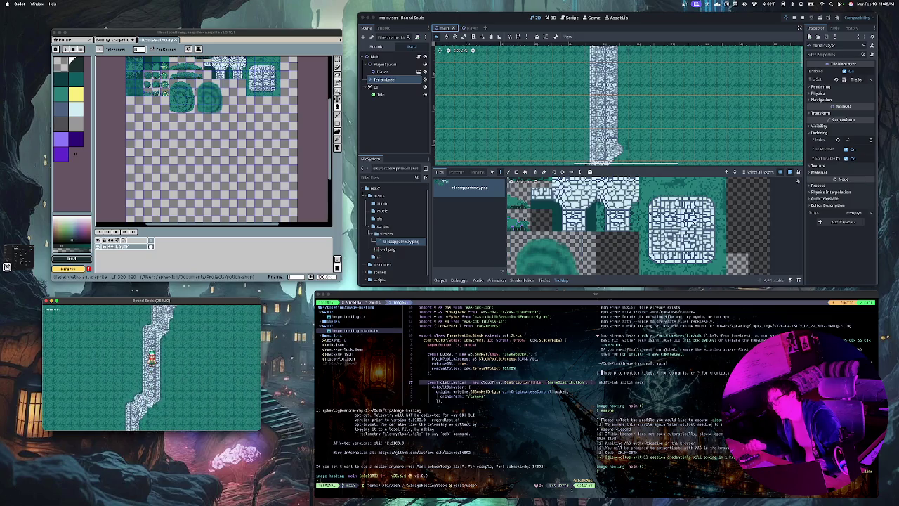
pyautogui.press('super+Tab')
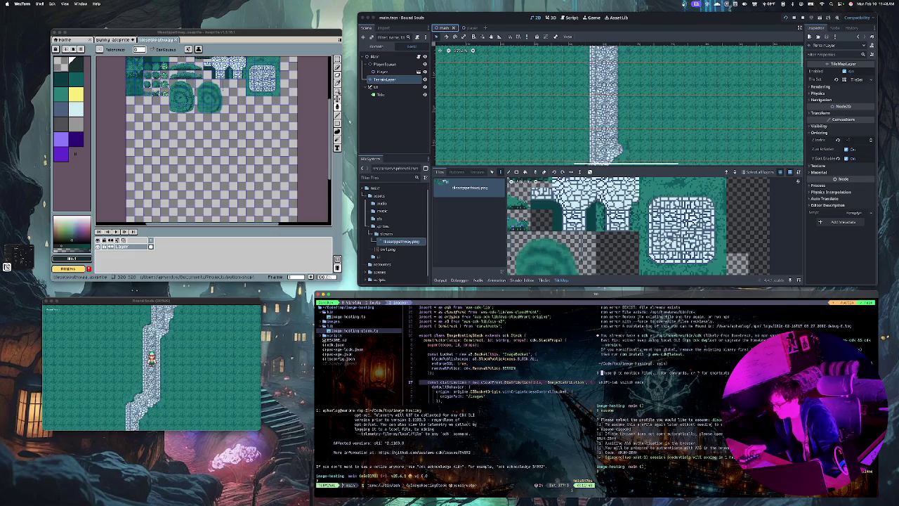
# Go to the home folder and list its contents
pyautogui.hotkey('shift', 'Return')
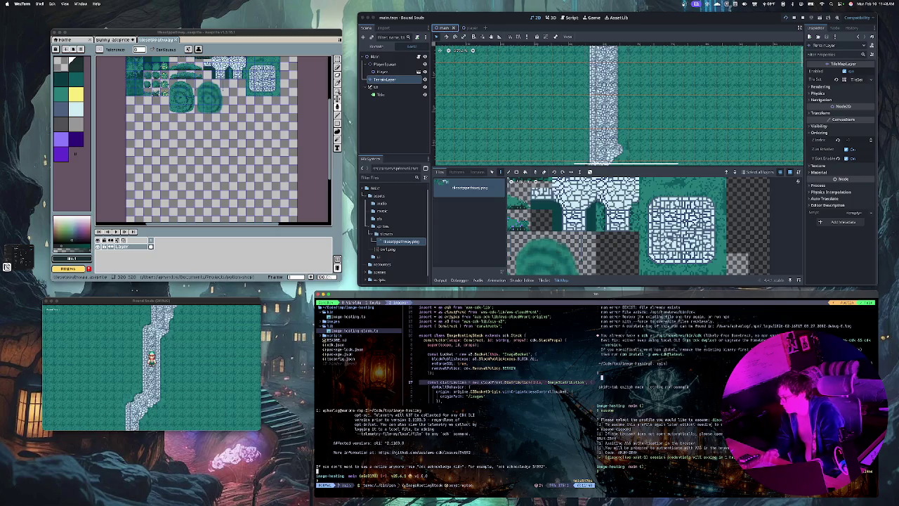
pyautogui.write('cd ~')
pyautogui.press('Return')
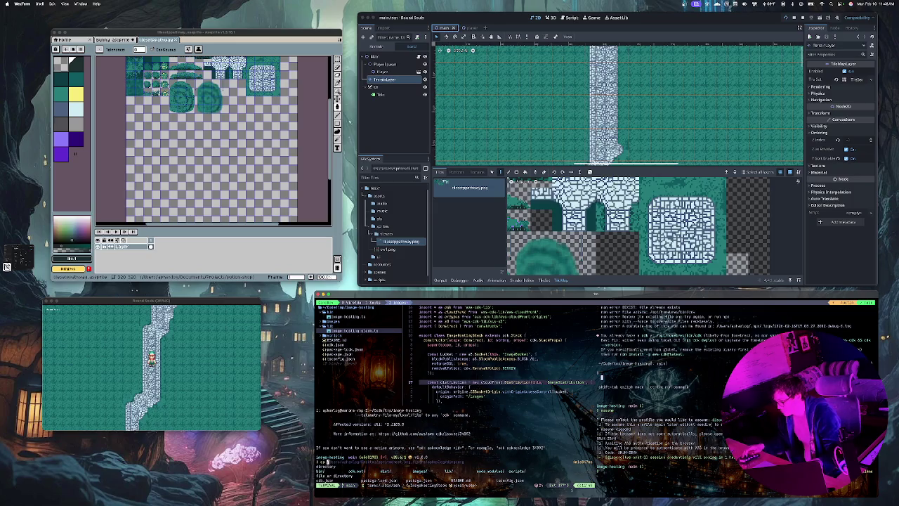
pyautogui.write('ls')
pyautogui.press('Return')
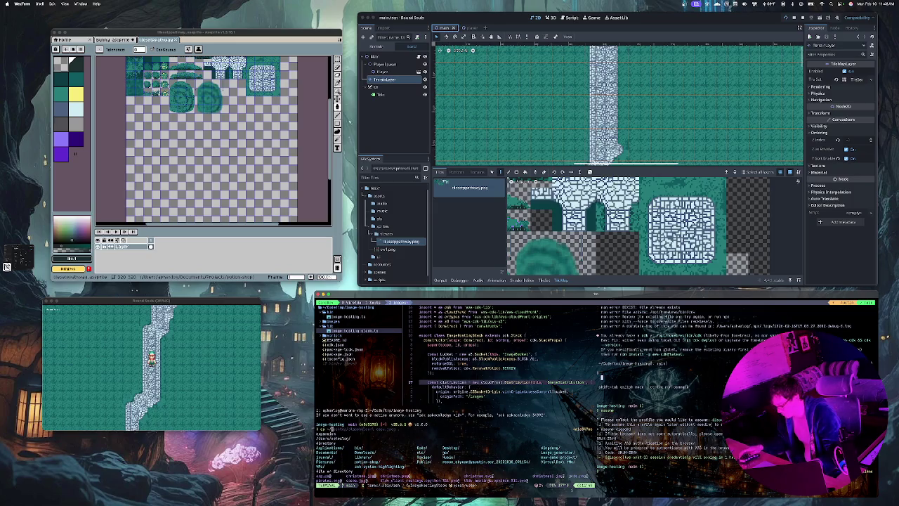
# Enter ~/Downloads and browse its files, including the Gemini Generated Image files
pyautogui.write('cd Do')
pyautogui.press('Tab')
pyautogui.press('Tab')
pyautogui.press('Tab')
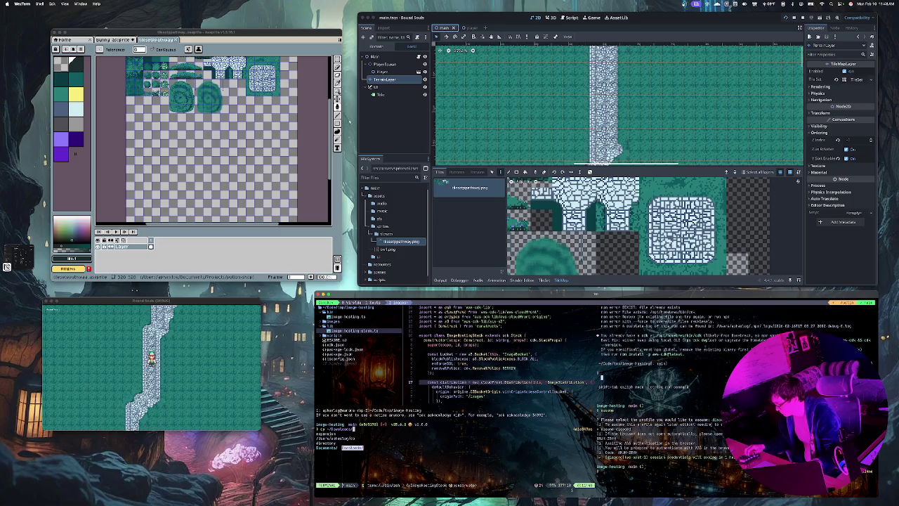
pyautogui.press('Return')
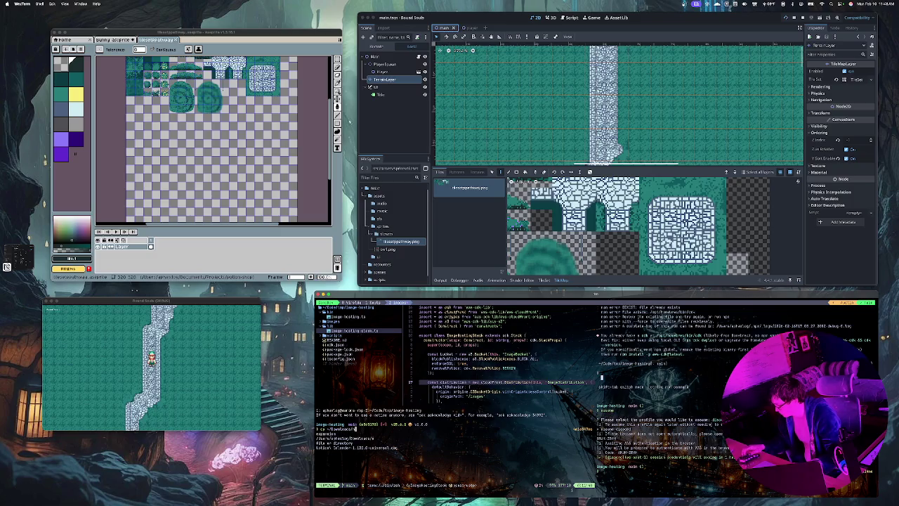
pyautogui.press('Tab')
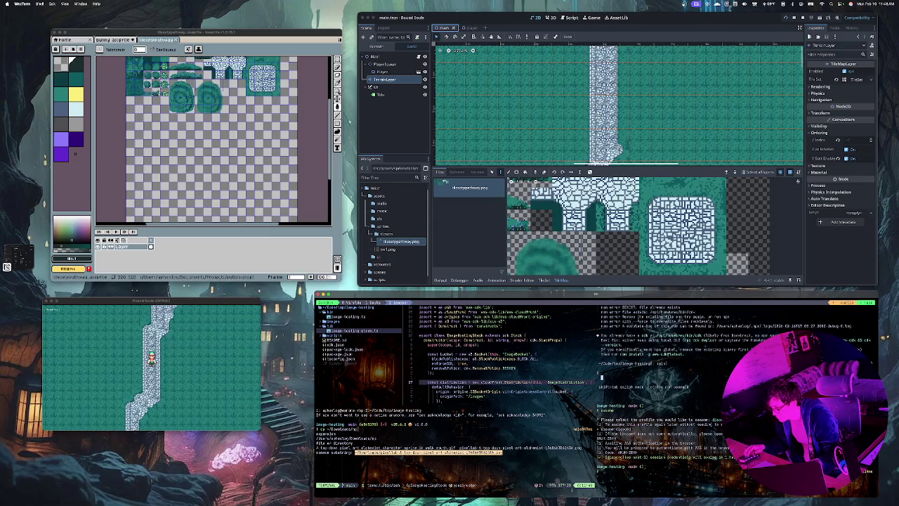
pyautogui.write('G')
pyautogui.press('Tab')
pyautogui.press('BackSpace')
pyautogui.press('Tab')
pyautogui.press('n')
pyautogui.press('Tab')
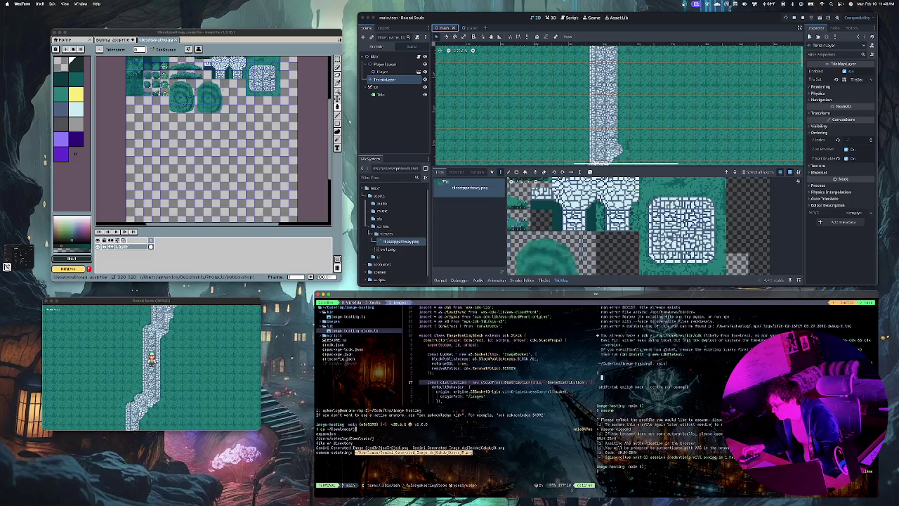
pyautogui.press('Tab')
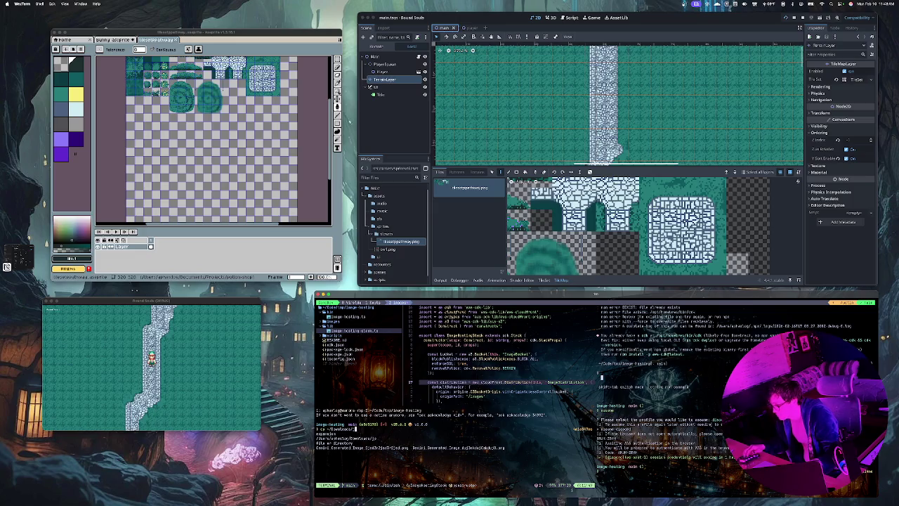
pyautogui.press('Tab')
pyautogui.press('n')
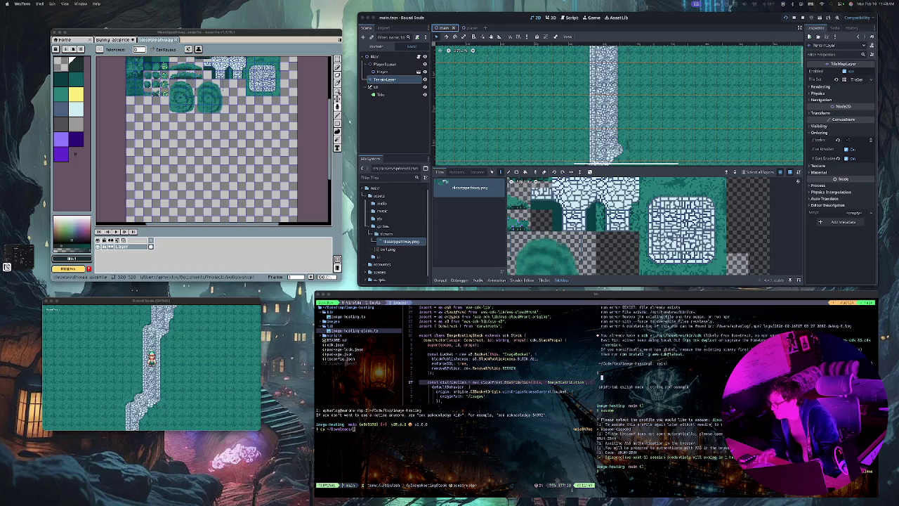
pyautogui.press('Return')
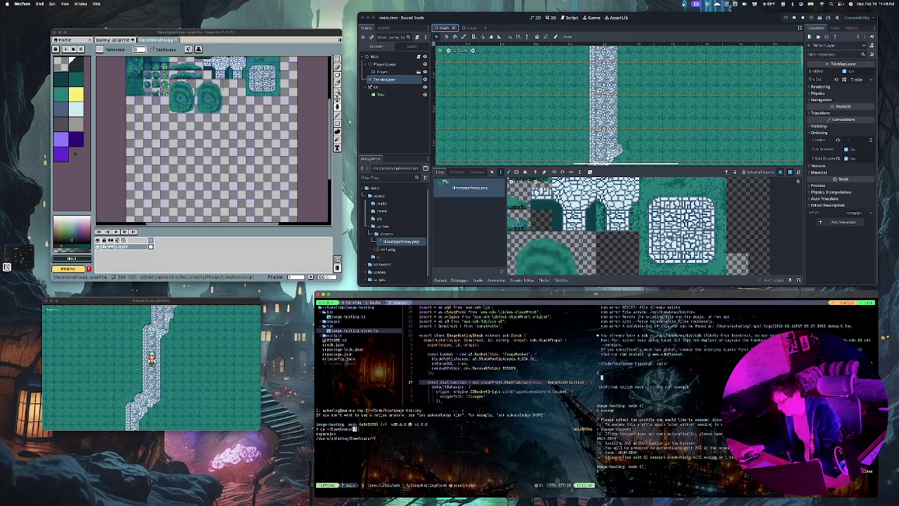
pyautogui.press('Tab')
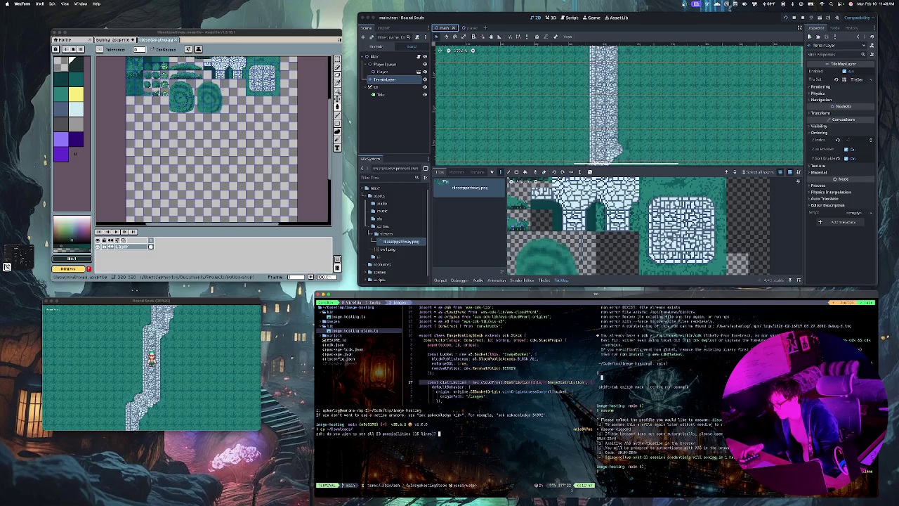
pyautogui.press('n')
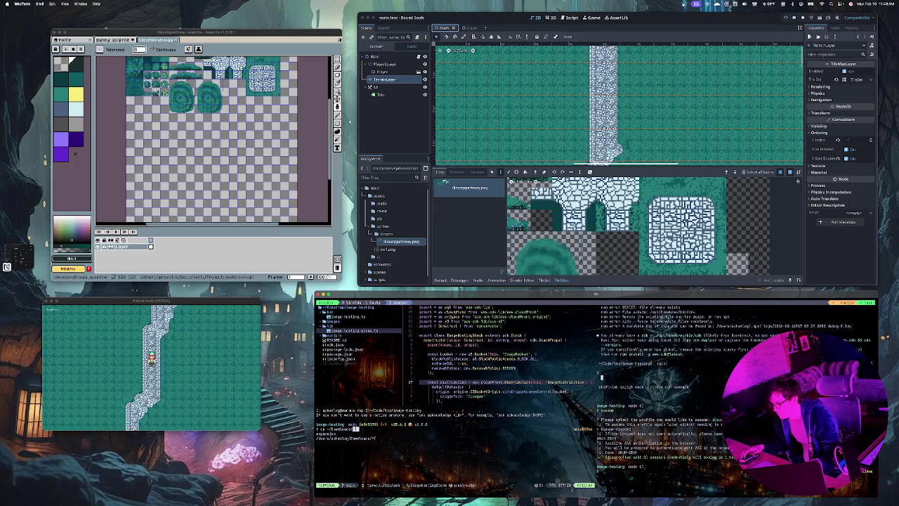
pyautogui.press('Return')
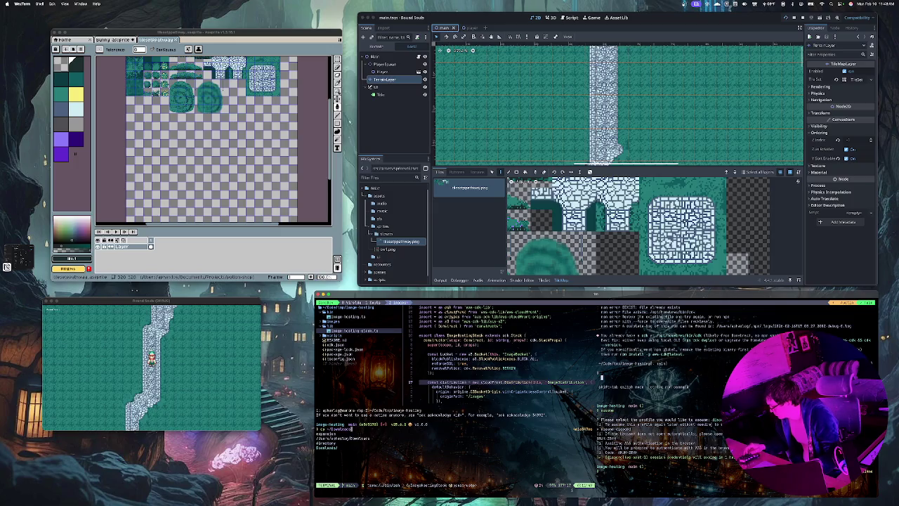
# Copy the 48-pixel icon PNG from Downloads into ./images/
pyautogui.write('/')
pyautogui.press('Tab')
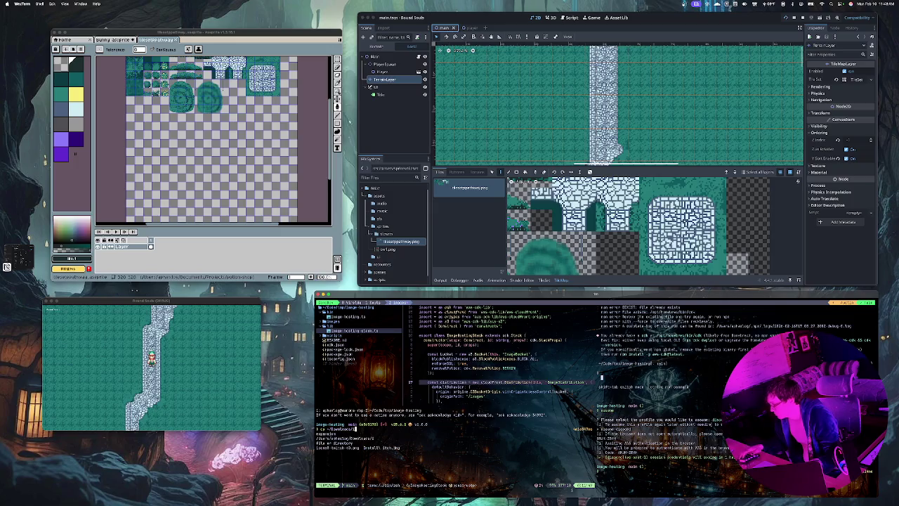
pyautogui.write('L')
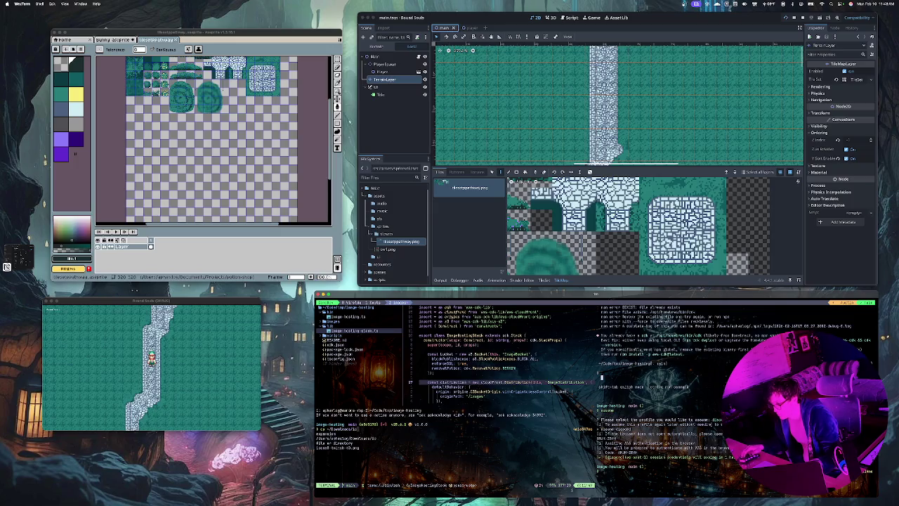
pyautogui.press('Tab')
pyautogui.press('Tab')
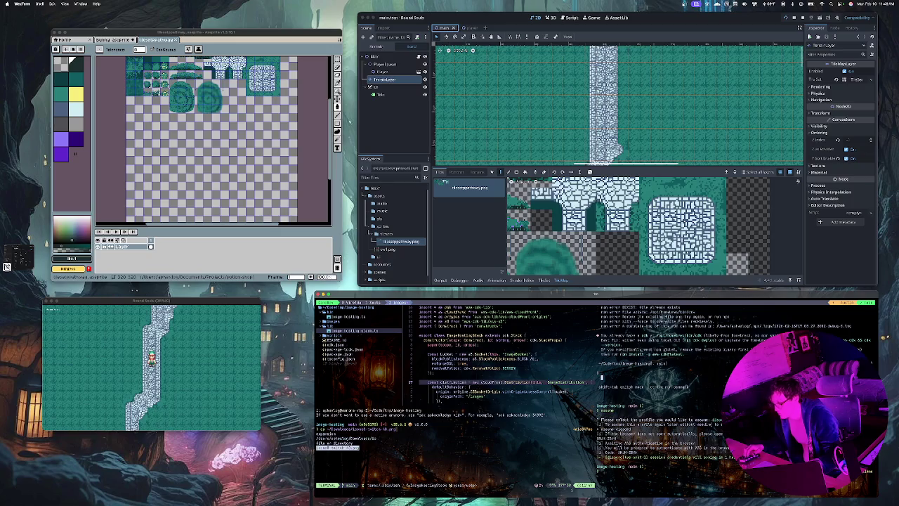
pyautogui.hotkey('ctrl', 'w')
pyautogui.press('Tab')
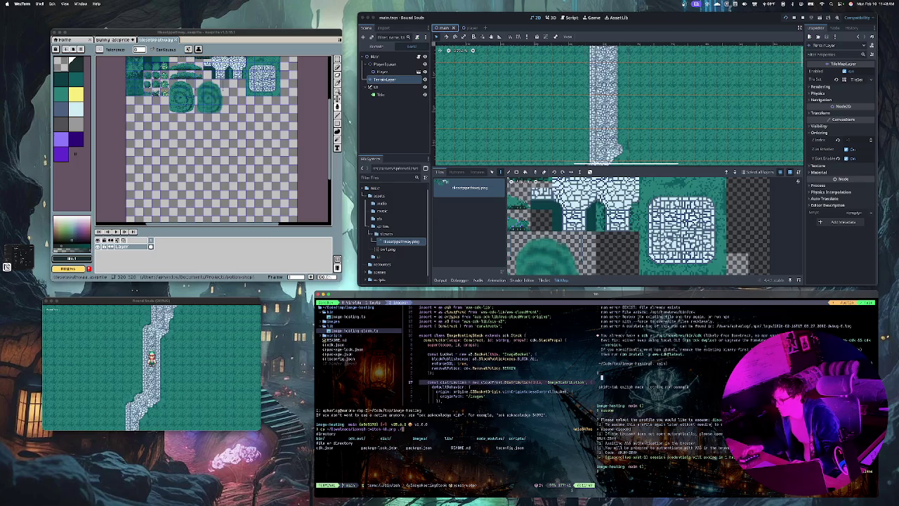
pyautogui.write('./images/')
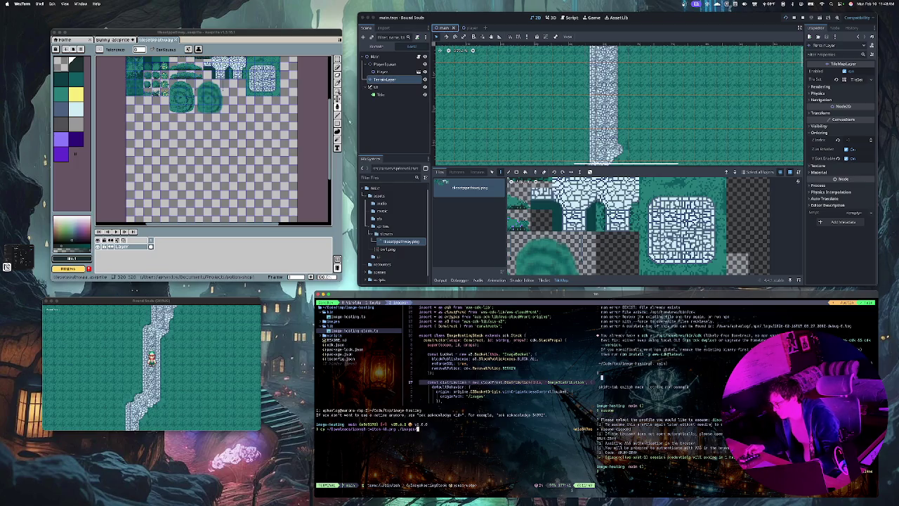
pyautogui.press('Return')
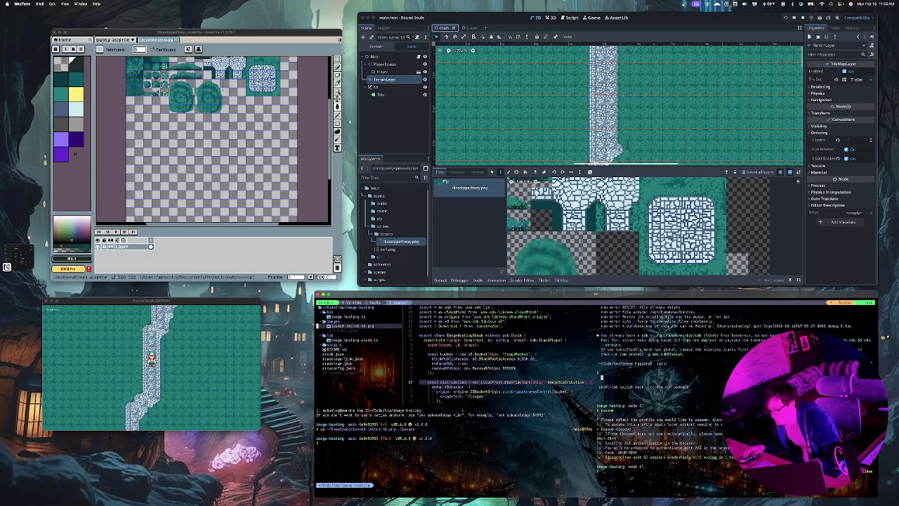
# Rename tileset-switch.png to switch.png in the file tree
pyautogui.hotkey('ctrl', 'k')
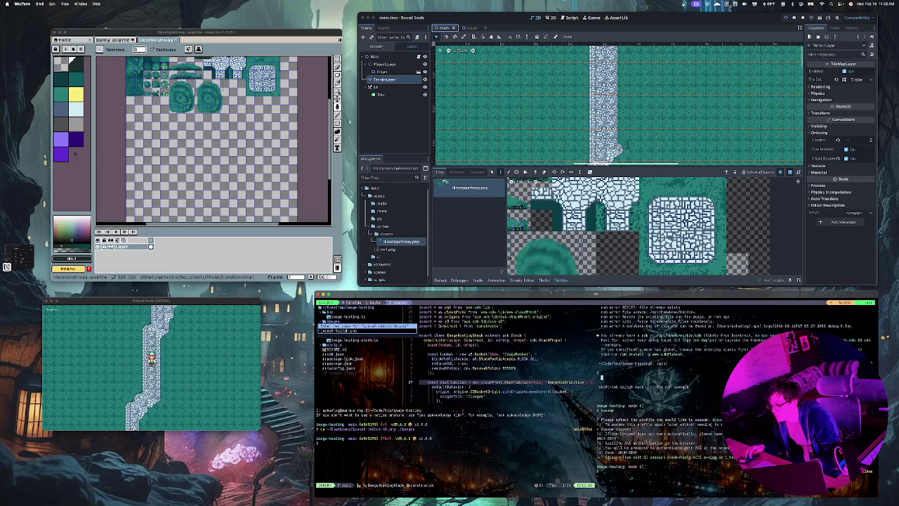
pyautogui.press('BackSpace')
pyautogui.press('BackSpace')
pyautogui.press('BackSpace')
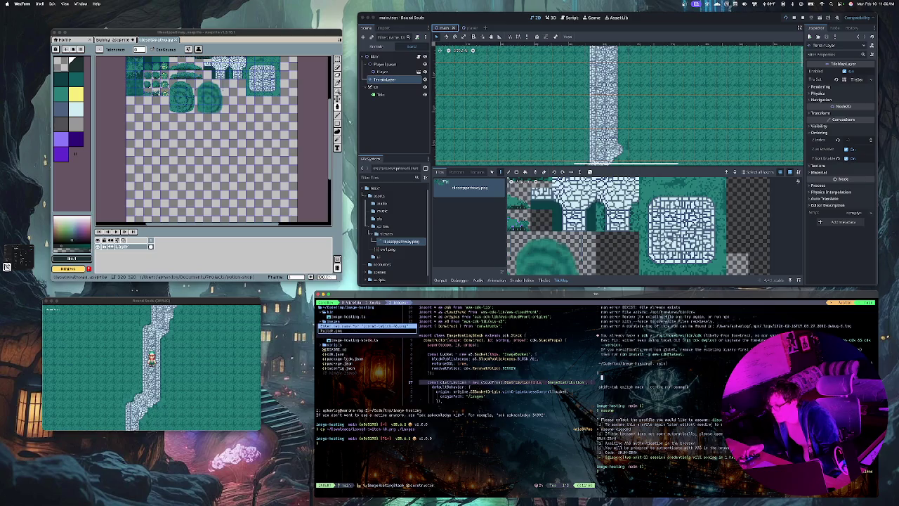
pyautogui.press('Return')
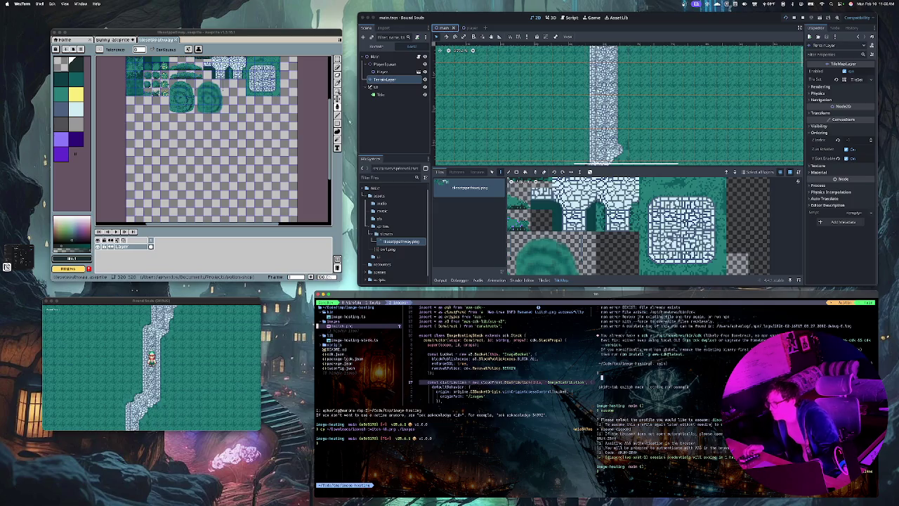
pyautogui.hotkey('ctrl', 'w')
pyautogui.press('j')
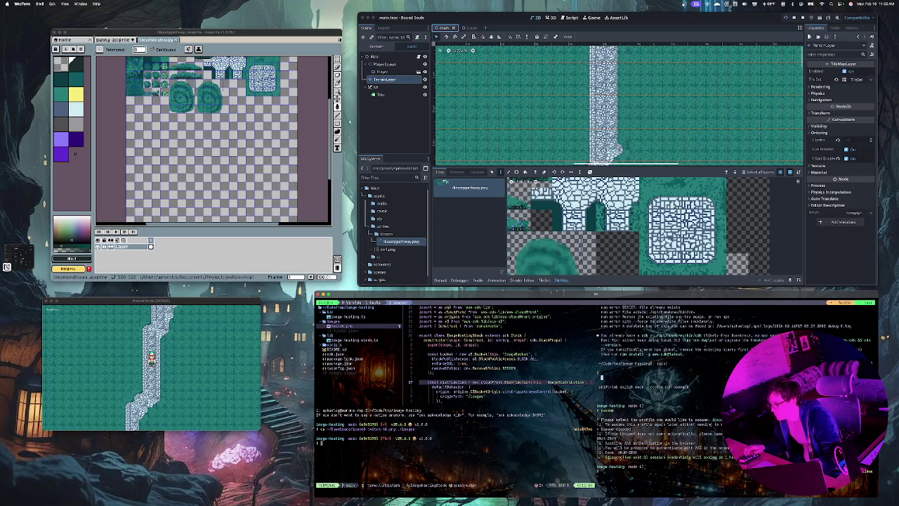
# Open the project's package.json from the file tree
pyautogui.hotkey('ctrl', 'w')
pyautogui.press('k')
pyautogui.press('j')
pyautogui.press('j')
pyautogui.press('j')
pyautogui.press('j')
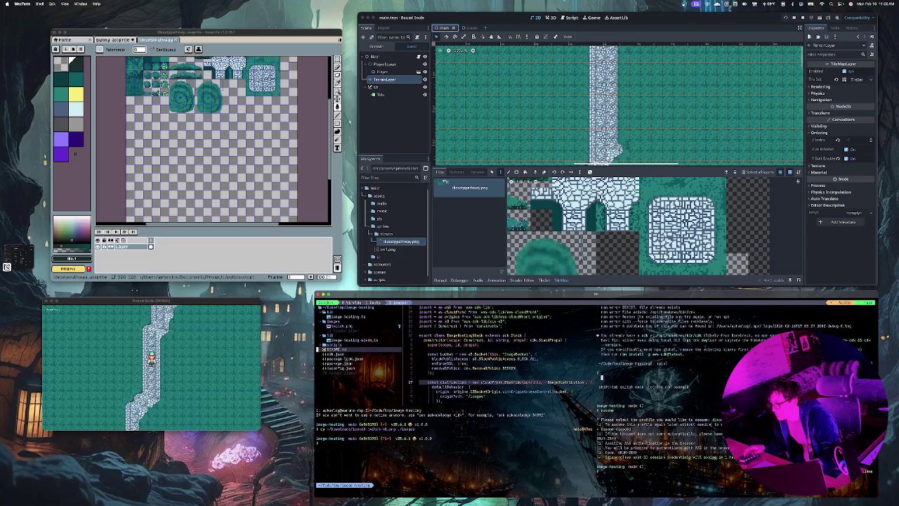
pyautogui.press('Return')
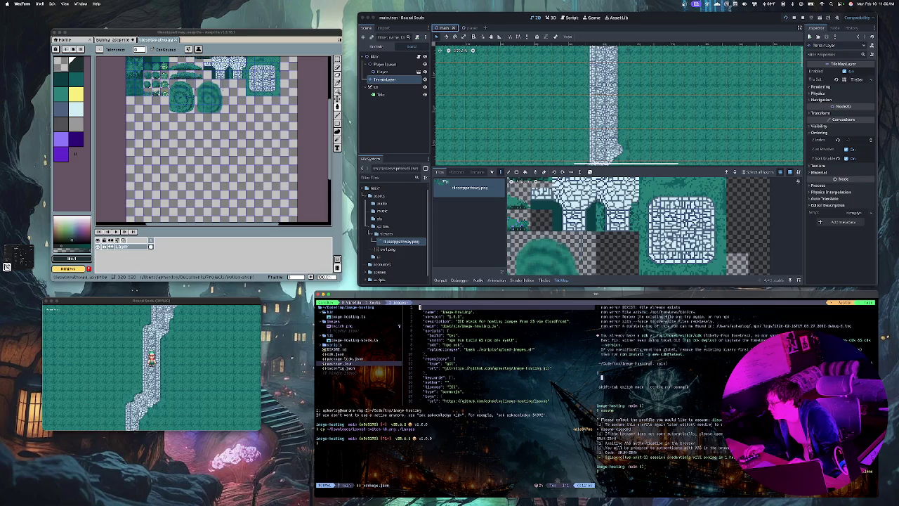
# Read through package.json's scripts down to the uploadImages script line
pyautogui.click(422, 315)
pyautogui.press('j')
pyautogui.press('j')
pyautogui.press('j')
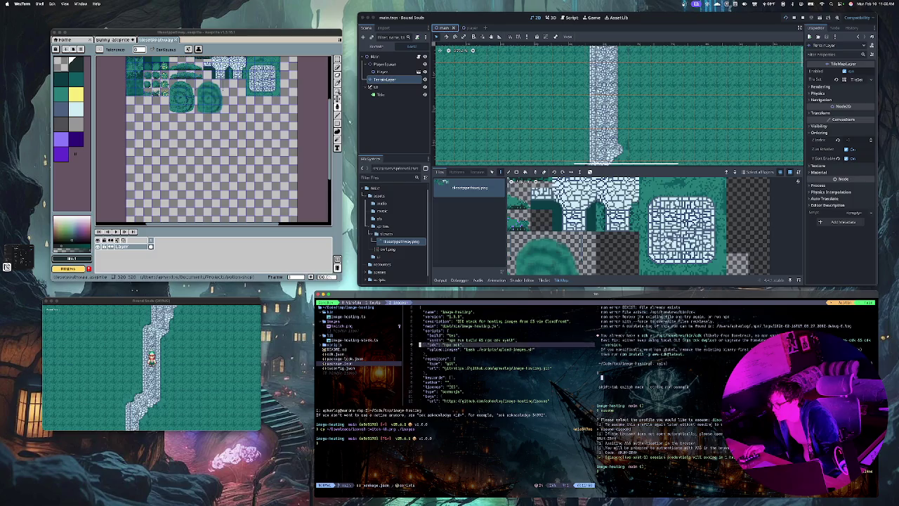
pyautogui.press('j')
pyautogui.press('j')
pyautogui.press('j')
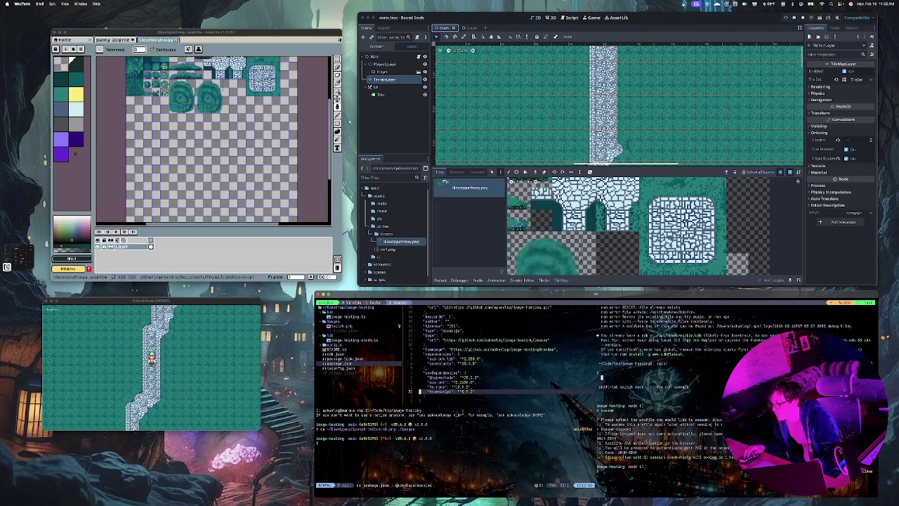
pyautogui.press('k')
pyautogui.press('k')
pyautogui.press('k')
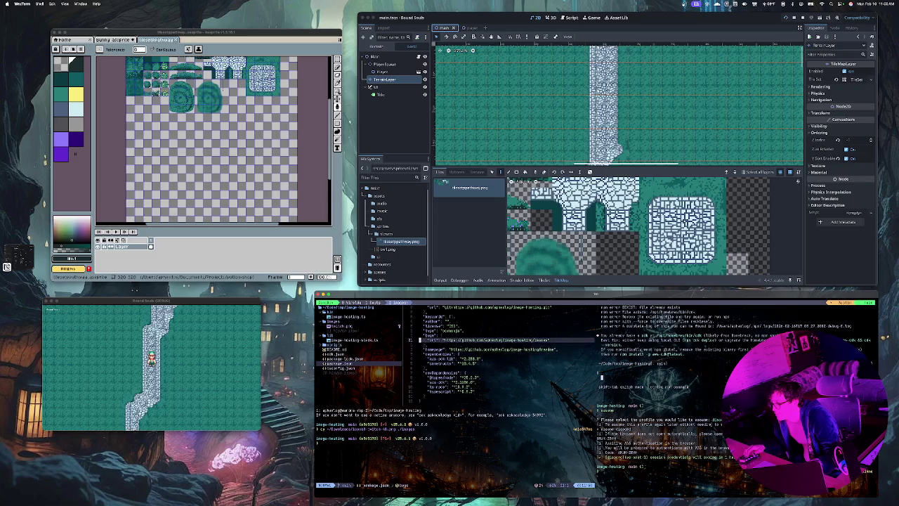
pyautogui.press('k')
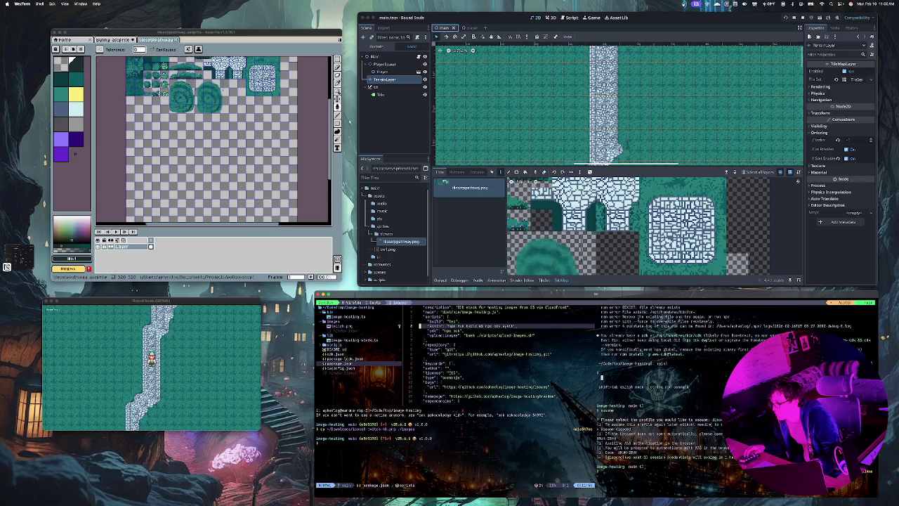
pyautogui.press('j')
pyautogui.press('j')
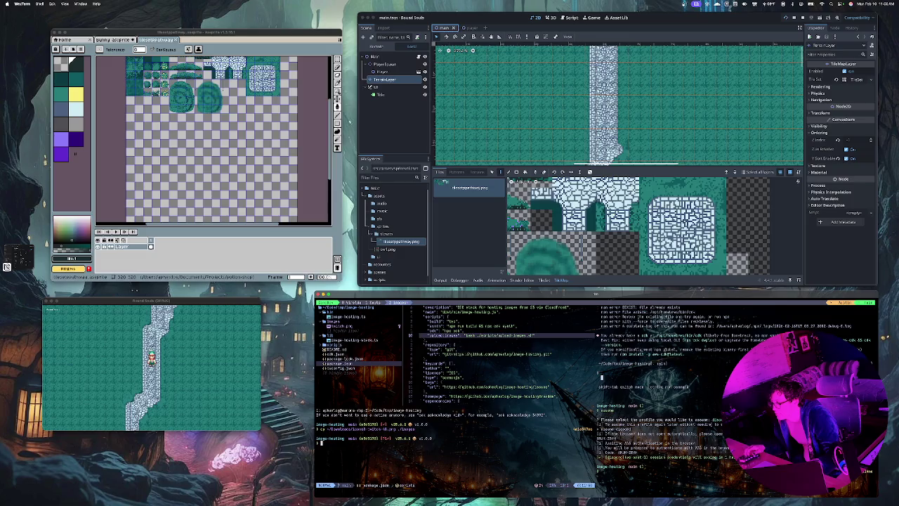
pyautogui.press('Return')
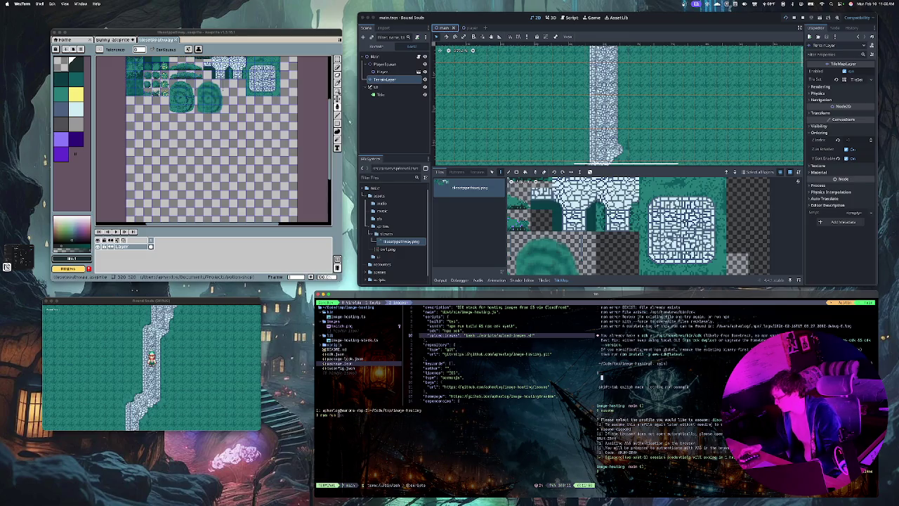
# Run the upload:images script in the shell
pyautogui.write('upload')
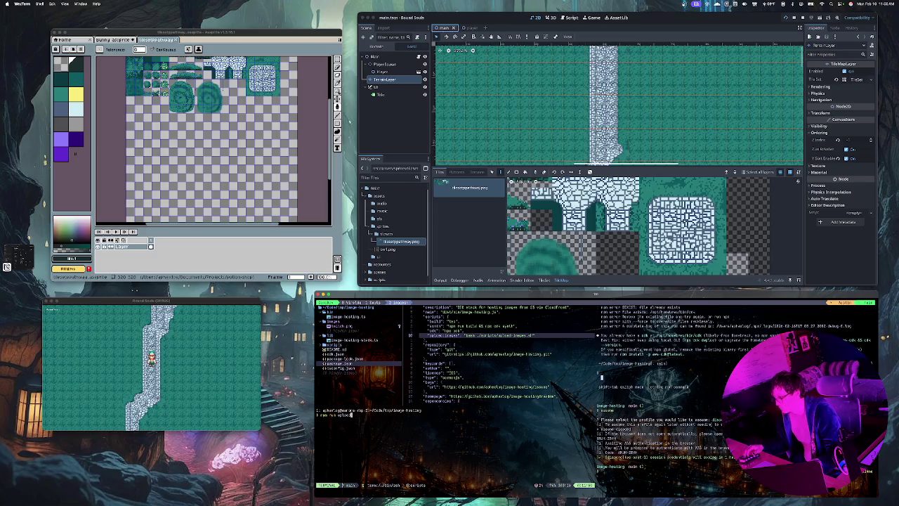
pyautogui.write(':')
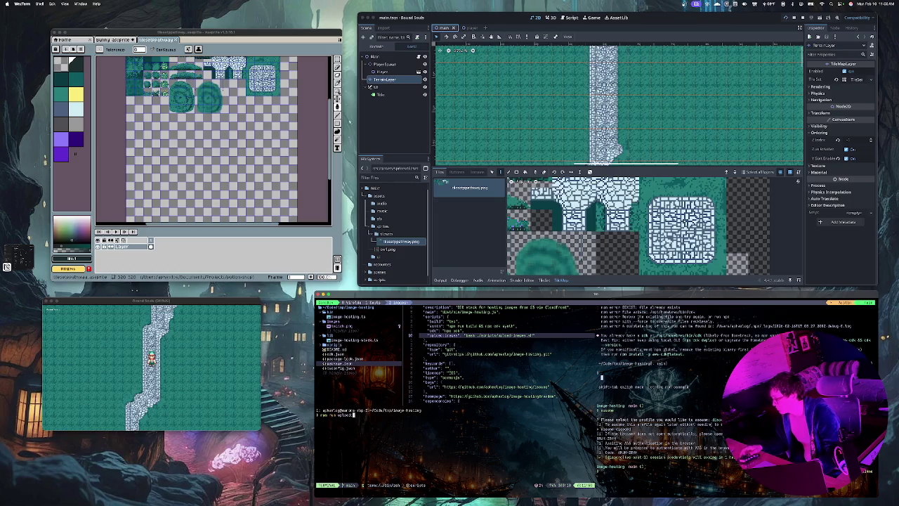
pyautogui.write('images')
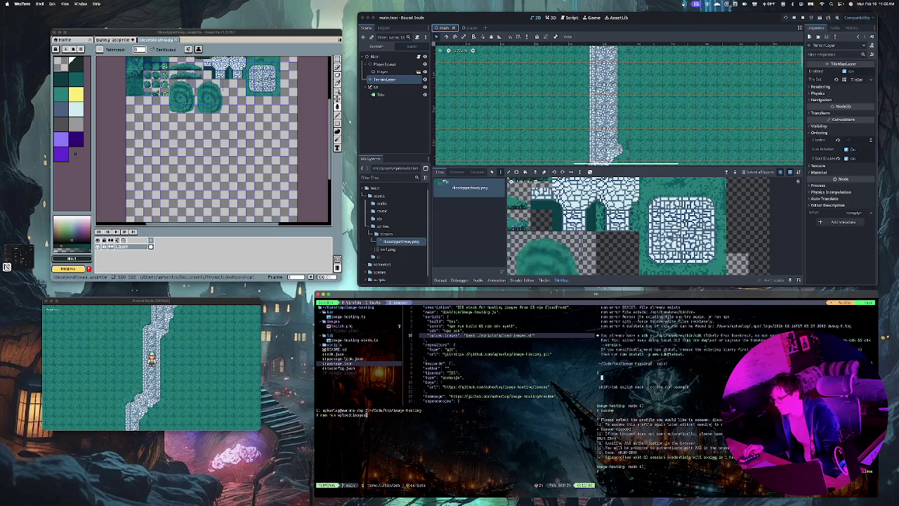
pyautogui.press('Return')
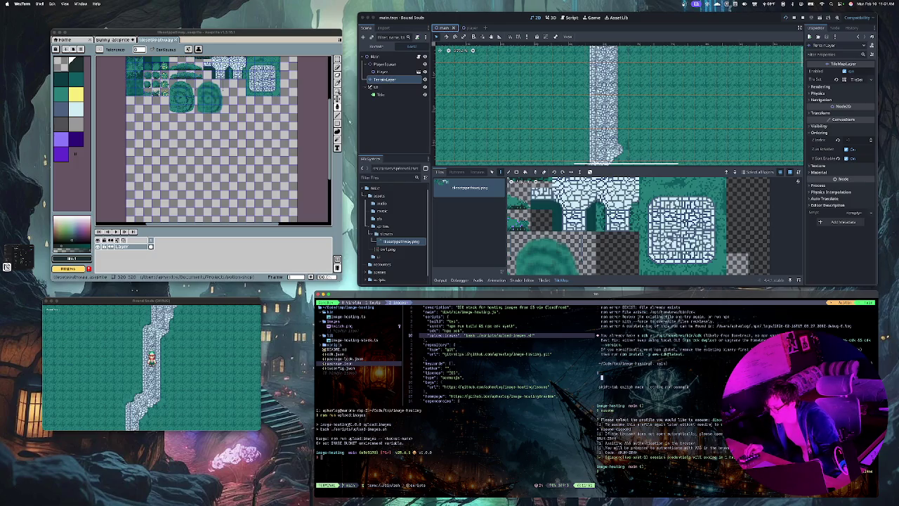
pyautogui.hotkey('ctrl', 'r')
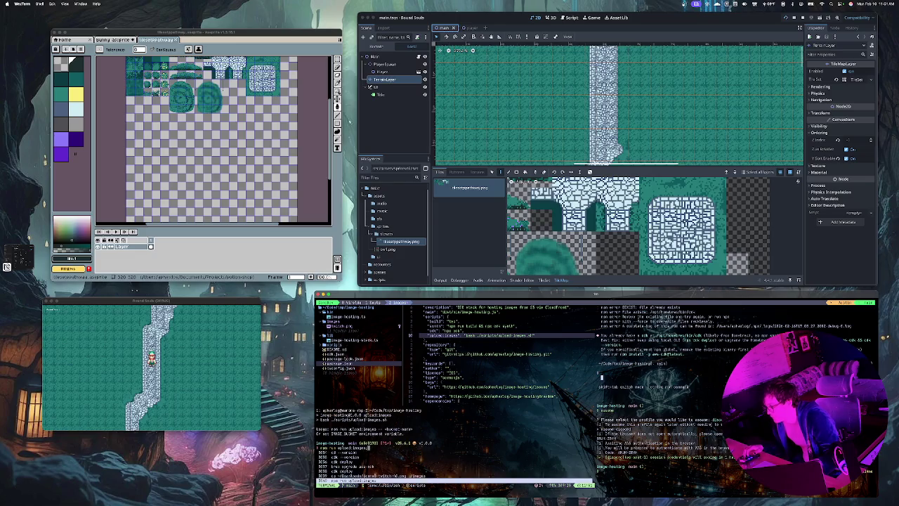
pyautogui.press('Escape')
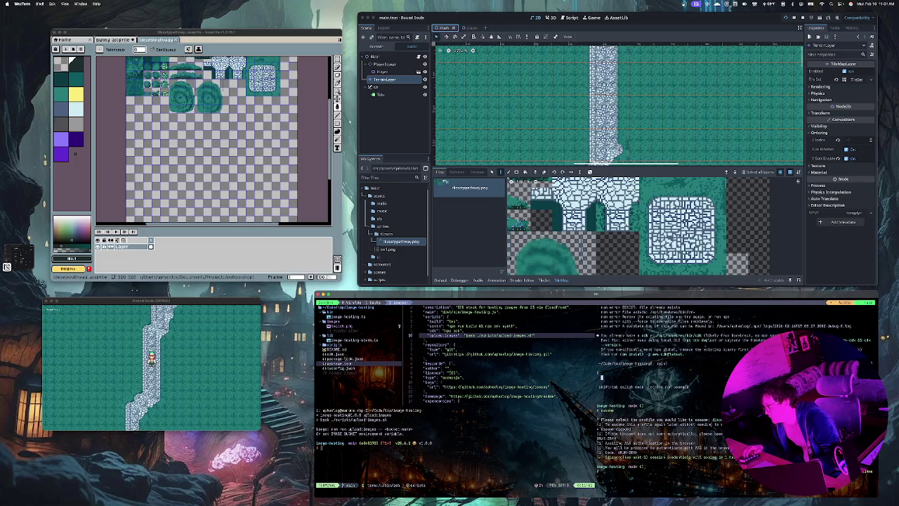
# Redeploy the image-hosting stack and copy the bucket name from its output
pyautogui.press('Up')
pyautogui.press('Return')
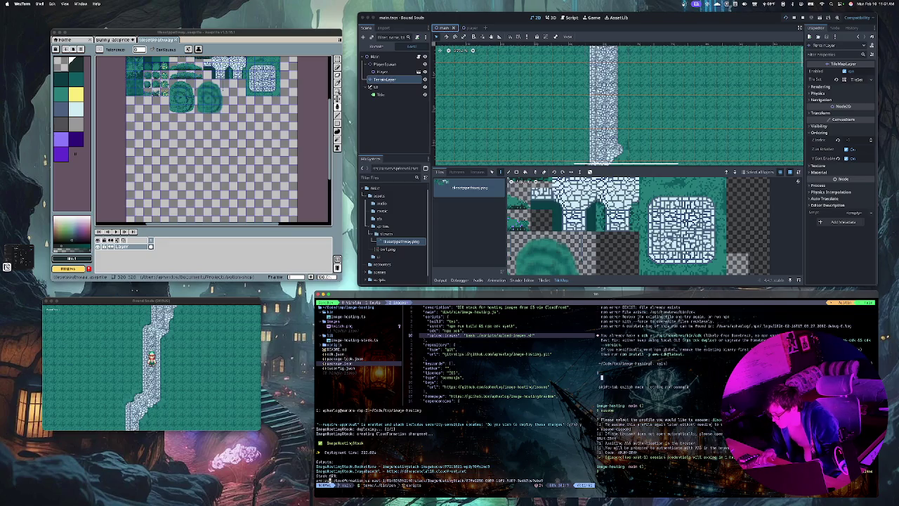
pyautogui.moveTo(489, 465)
pyautogui.mouseDown()
pyautogui.moveTo(317, 466)
pyautogui.moveTo(383, 467)
pyautogui.mouseUp()
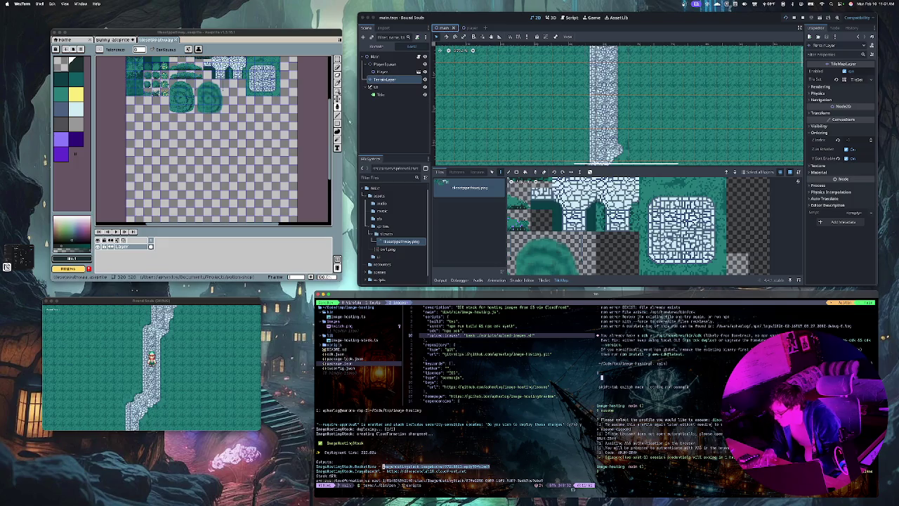
pyautogui.press('y')
# Rerun upload:images with the bucket path 'imagehostingtest-images/test79210981-eaa9cf9a4e0' as argument
pyautogui.hotkey('ctrl', 'b')
pyautogui.press('2')
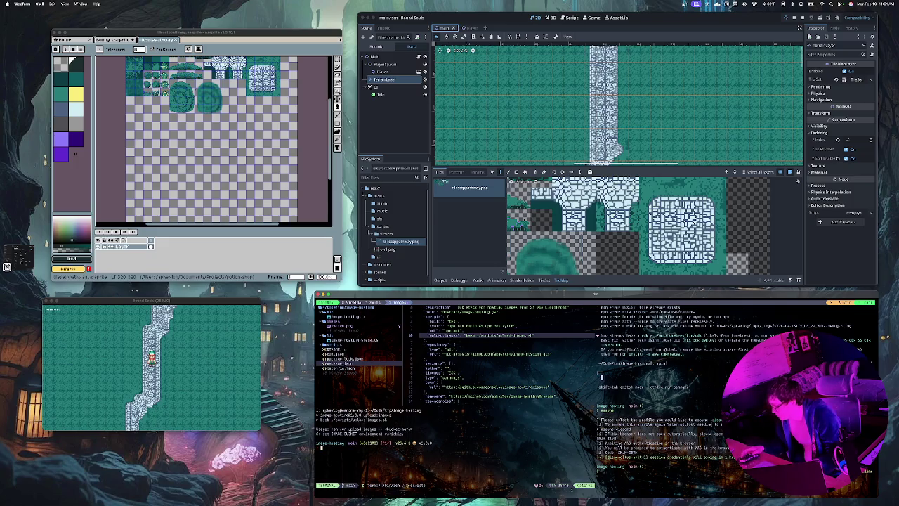
pyautogui.hotkey('ctrl', 'r')
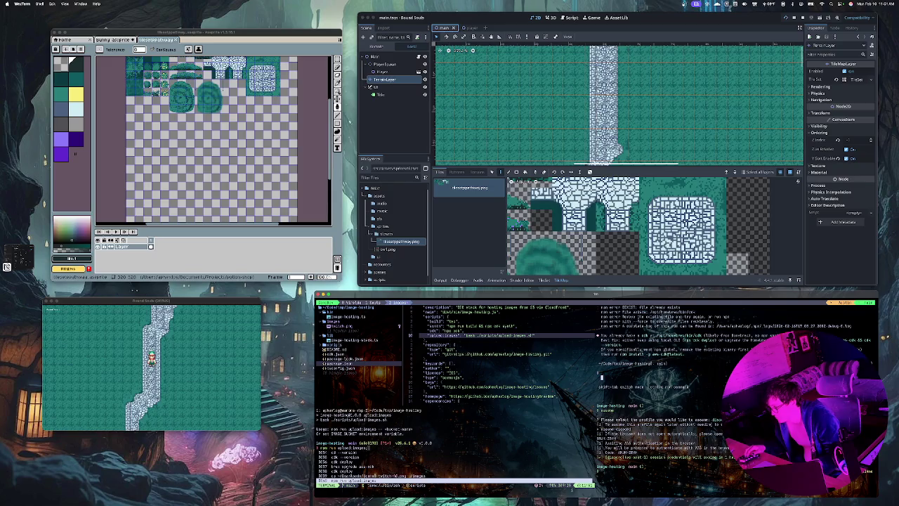
pyautogui.press('Return')
pyautogui.write('-- ')
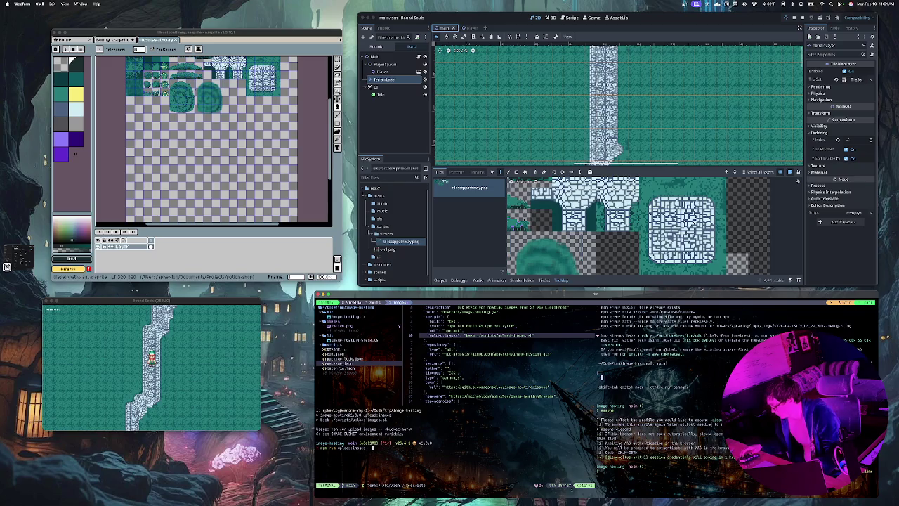
pyautogui.write('imagehostingtest-images/test79210981-eaa9cf9a4e0')
pyautogui.press('Tab')
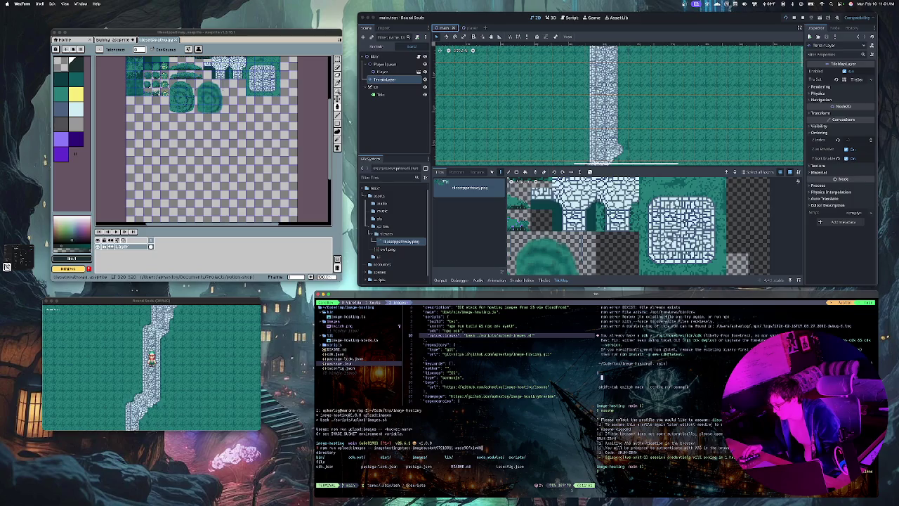
pyautogui.press('Return')
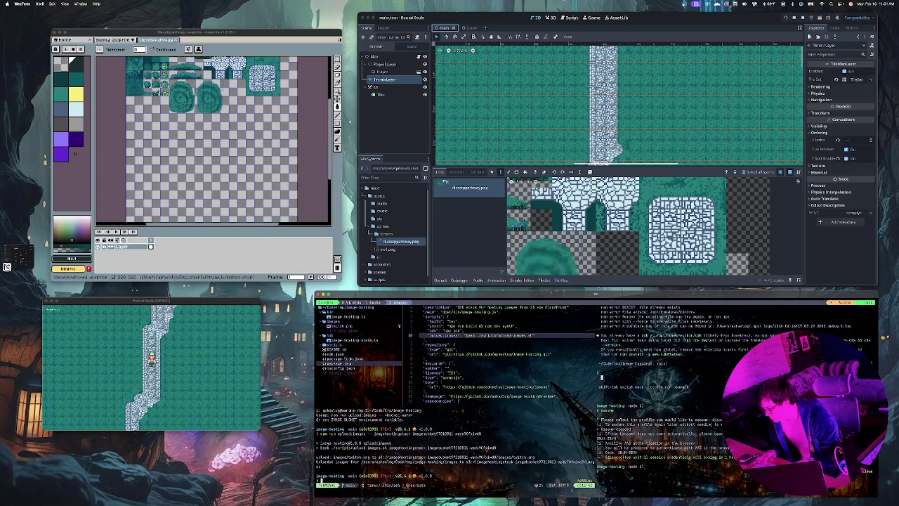
# Copy the uploaded switch.png's s3 address from the upload output
pyautogui.click(414, 457)
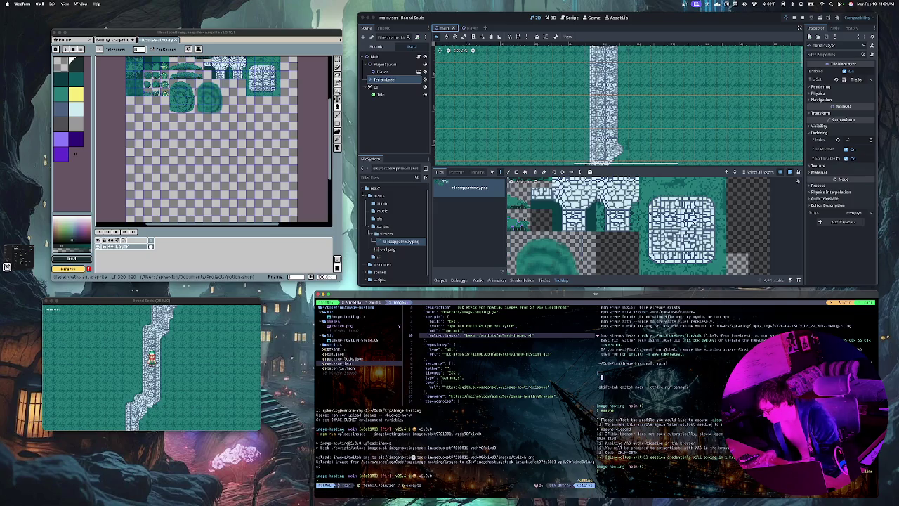
pyautogui.press('v')
pyautogui.press('i')
pyautogui.press('w')
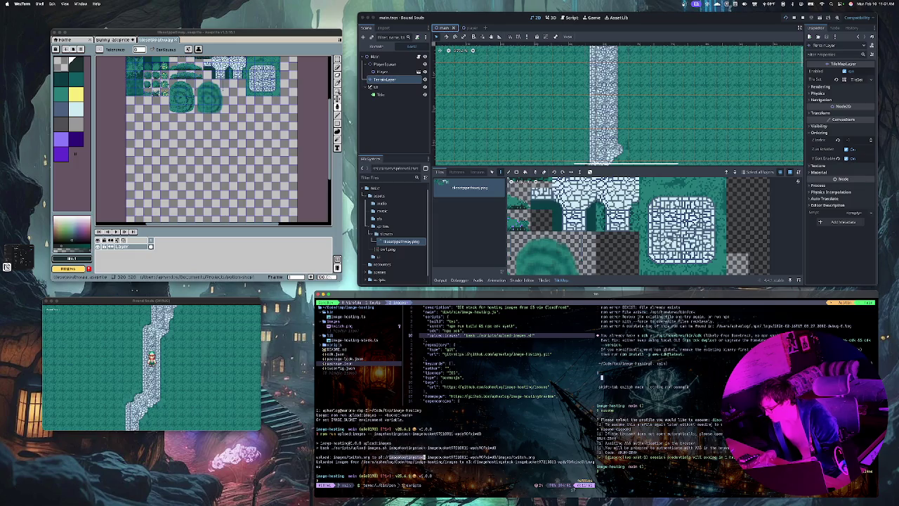
pyautogui.press('y')
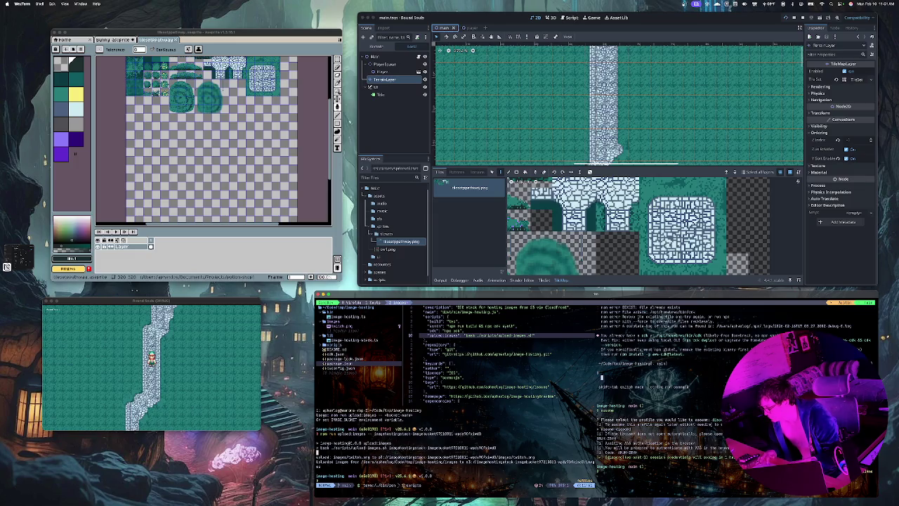
pyautogui.press('v')
pyautogui.press('E')
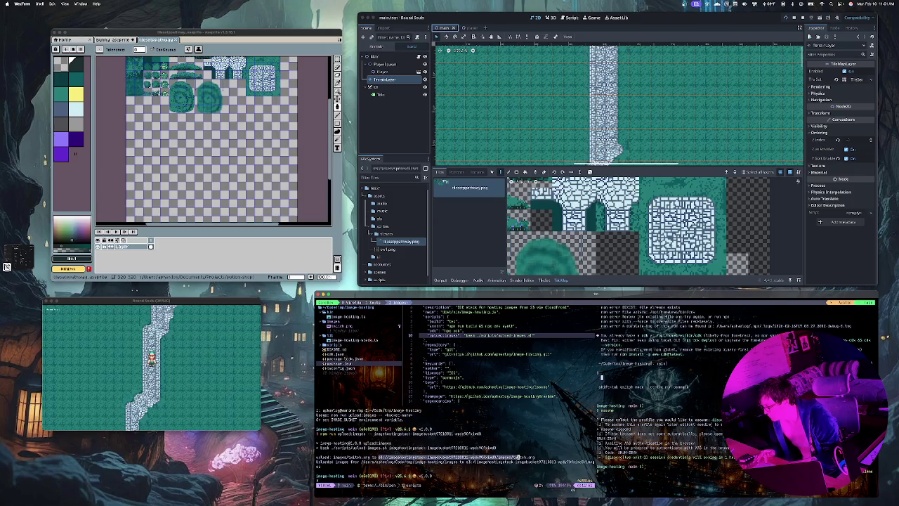
pyautogui.press('h')
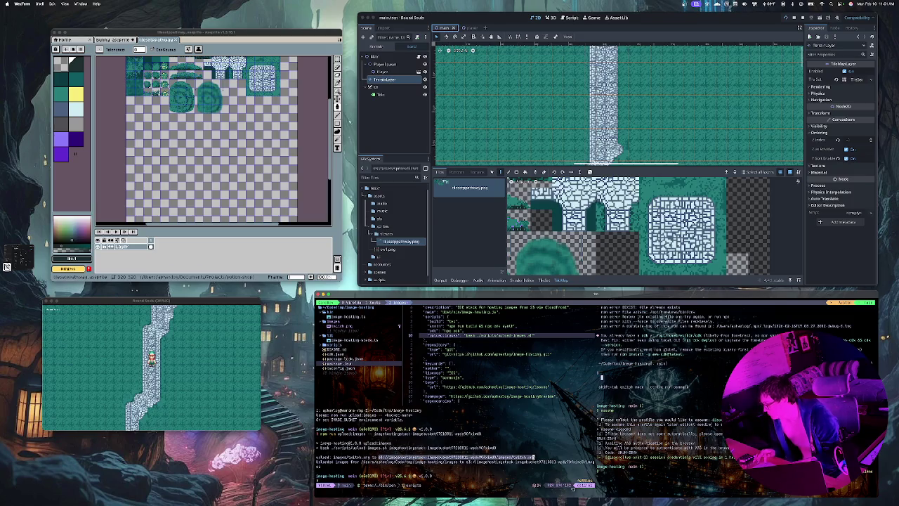
pyautogui.press('y')
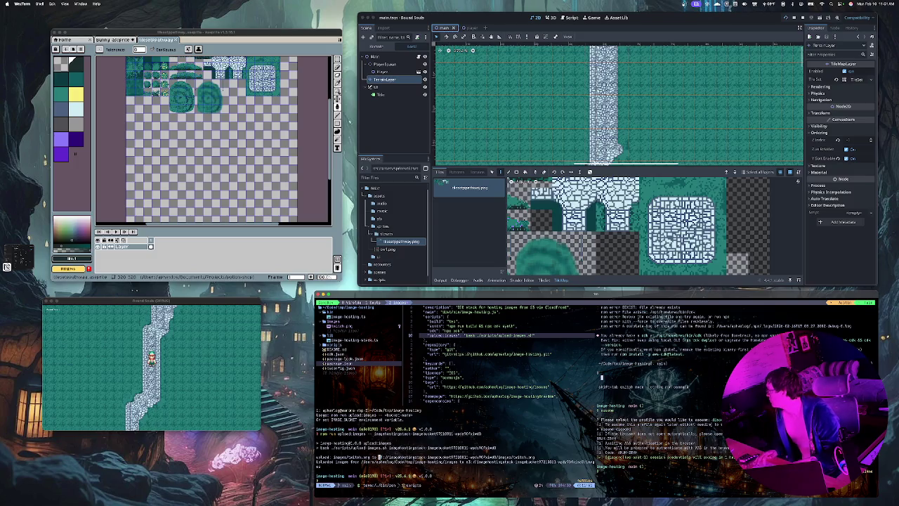
# List the project folder's contents and clear the terminal screen
pyautogui.click(696, 3)
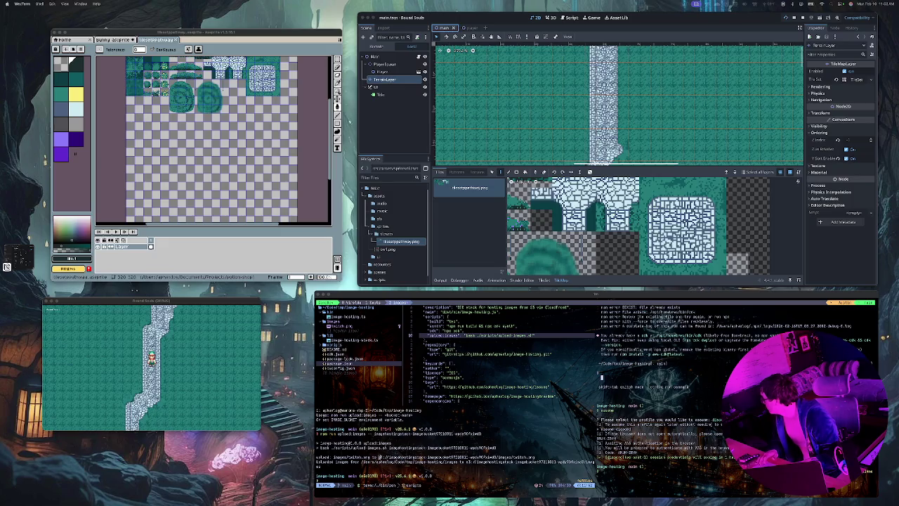
pyautogui.click(378, 457)
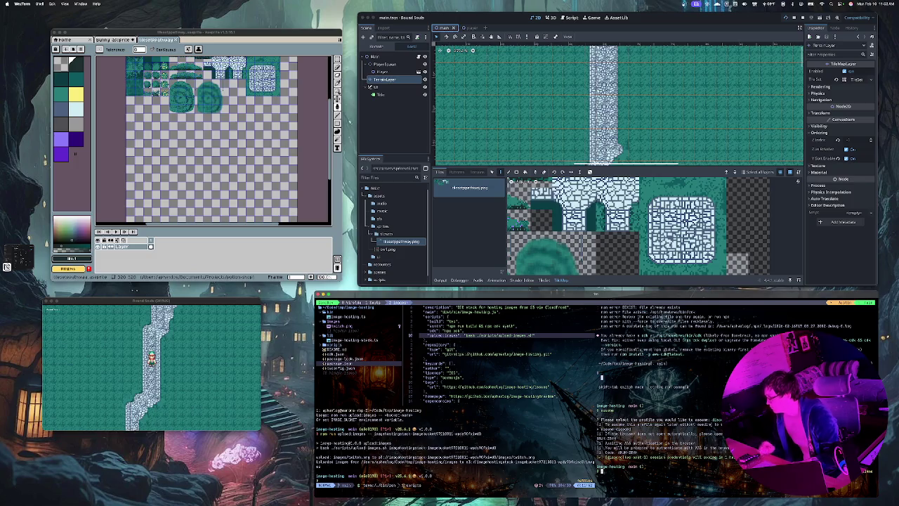
pyautogui.write('ls')
pyautogui.press('Return')
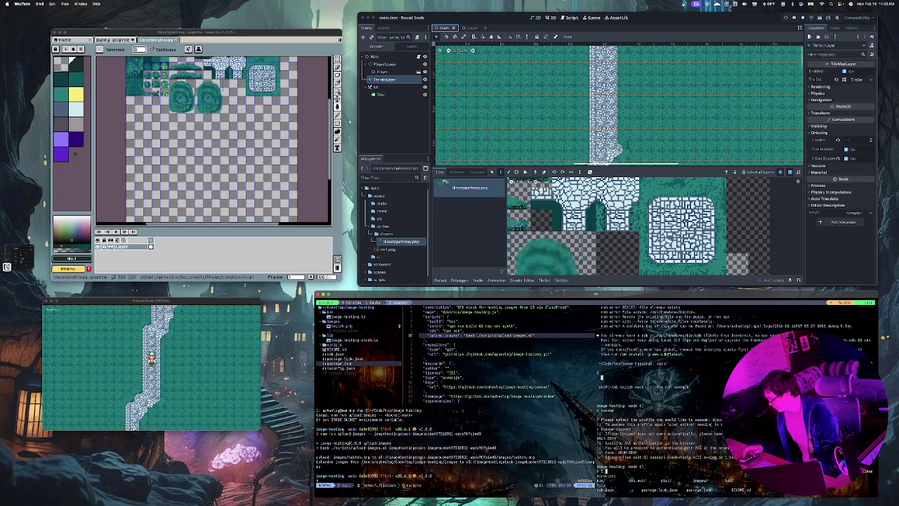
pyautogui.press('Escape')
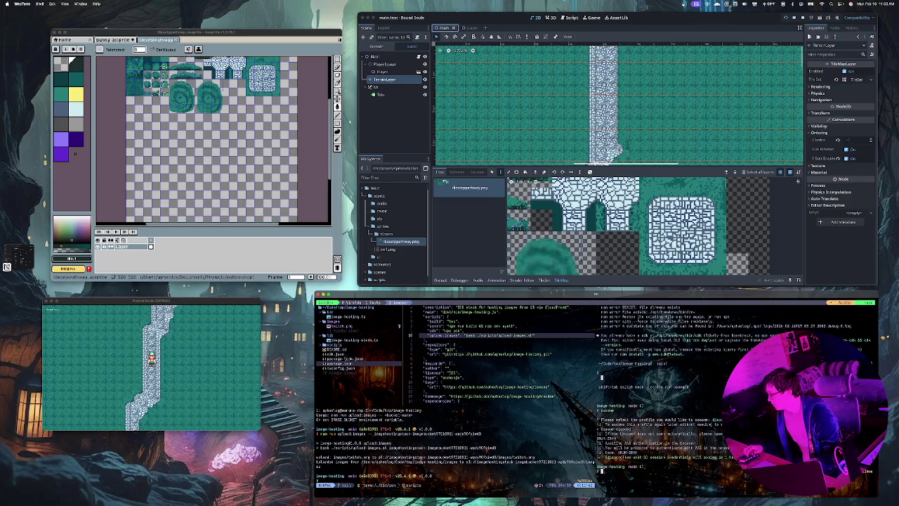
# Tell the coding assistant the file was uploaded, paste its S3 path, and ask how to view it
pyautogui.write('jo')
pyautogui.write('st colo')
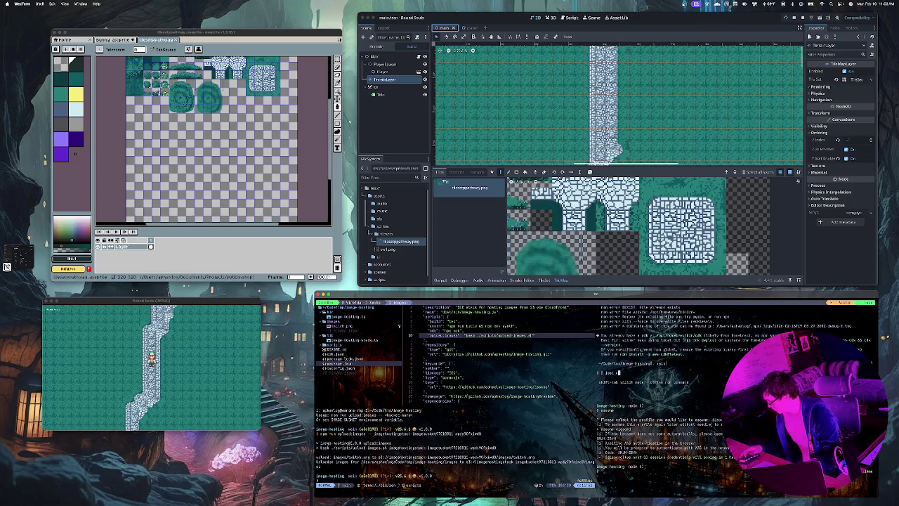
pyautogui.write('red')
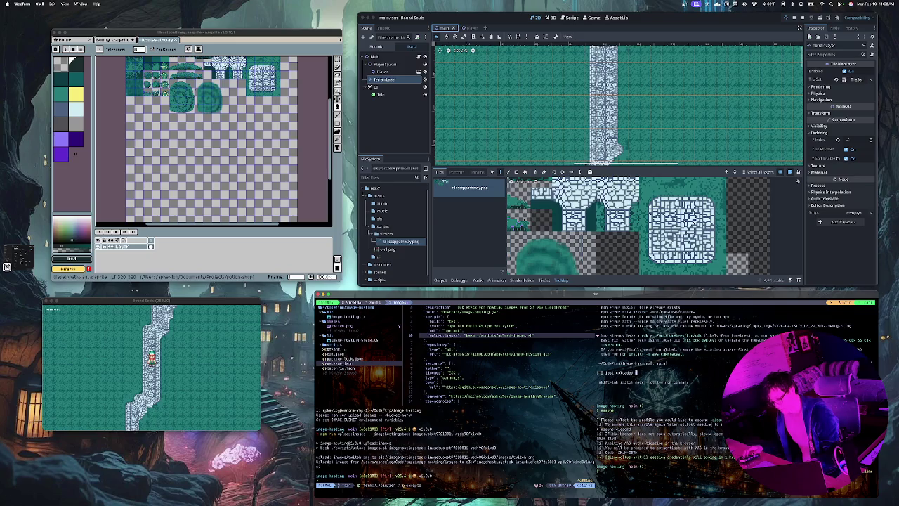
pyautogui.write(' the file to')
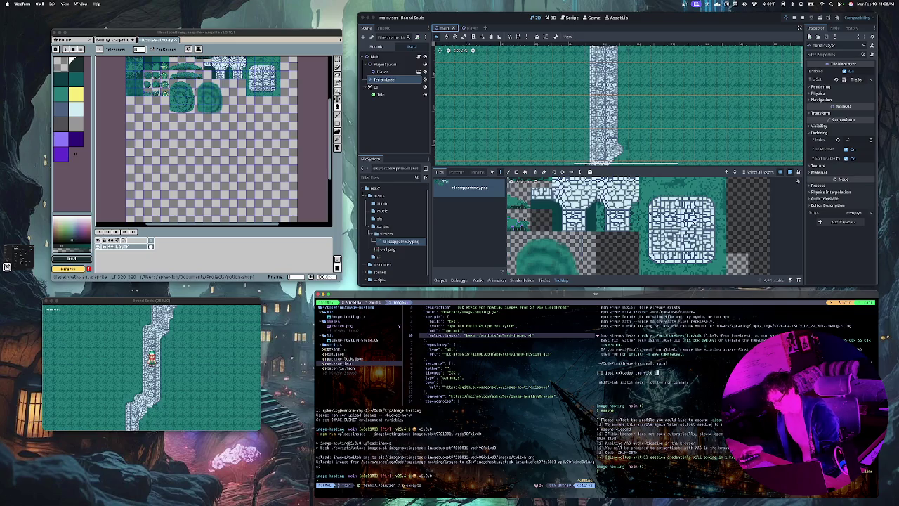
pyautogui.press('super+v')
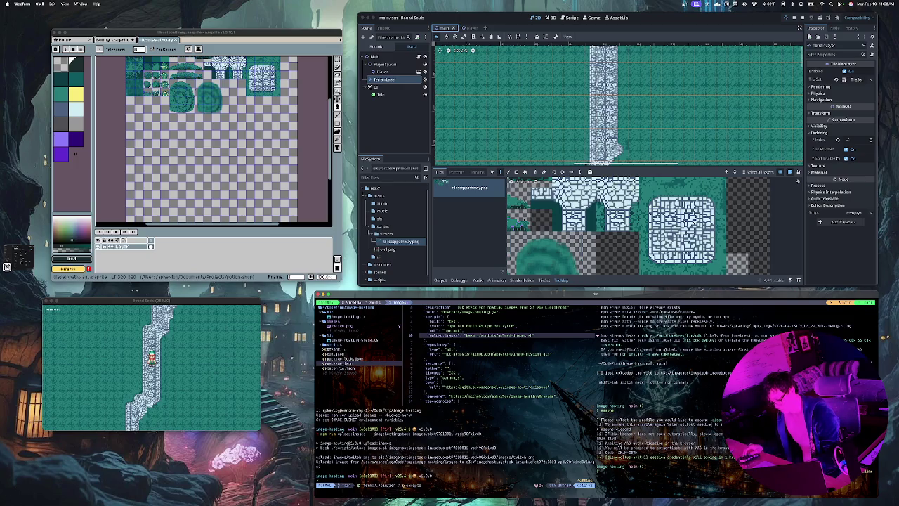
pyautogui.write('to coew it')
pyautogui.press('Return')
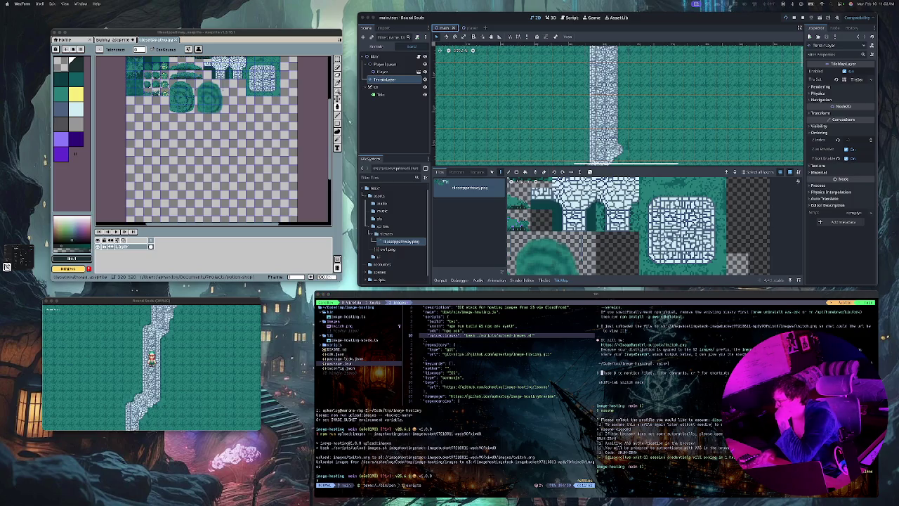
# Rerun the image upload command and list the project folder
pyautogui.press('Up')
pyautogui.press('Return')
pyautogui.write('ls')
pyautogui.press('Return')
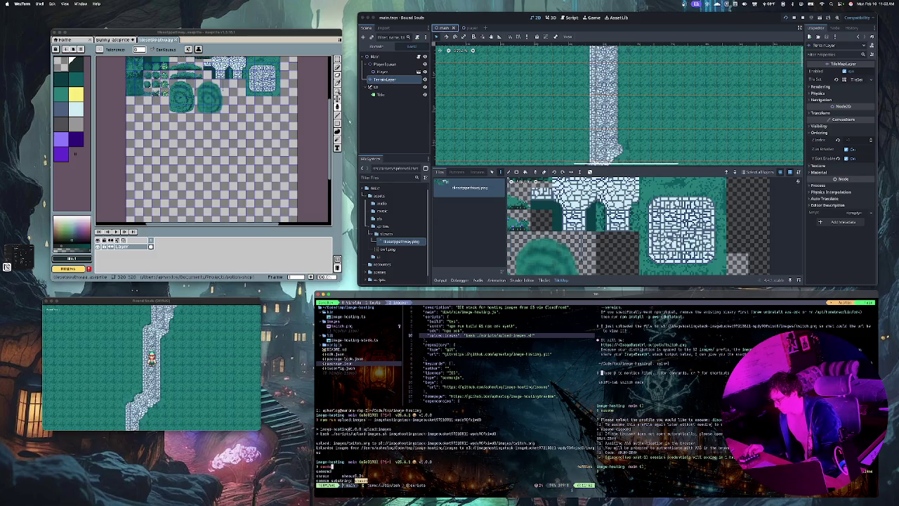
# Run 'assume -c' and choose the discord cloud profile
pyautogui.press('Tab')
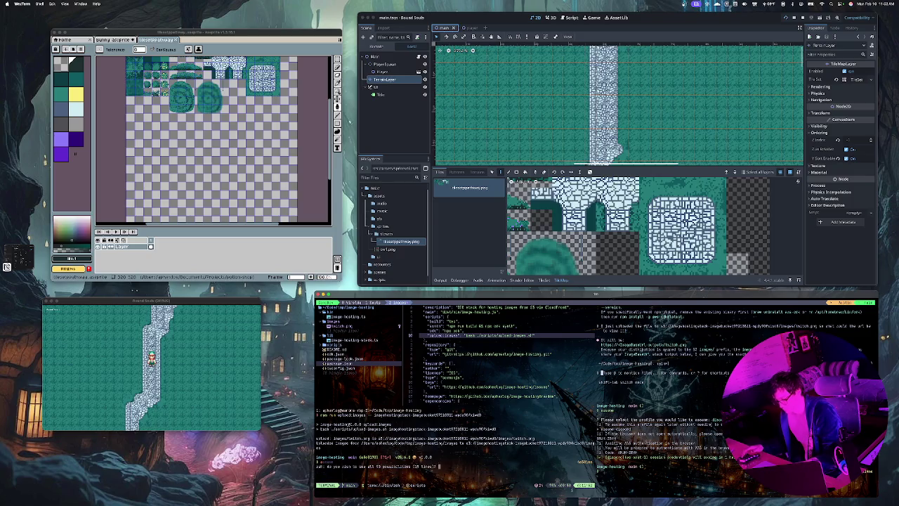
pyautogui.press('n')
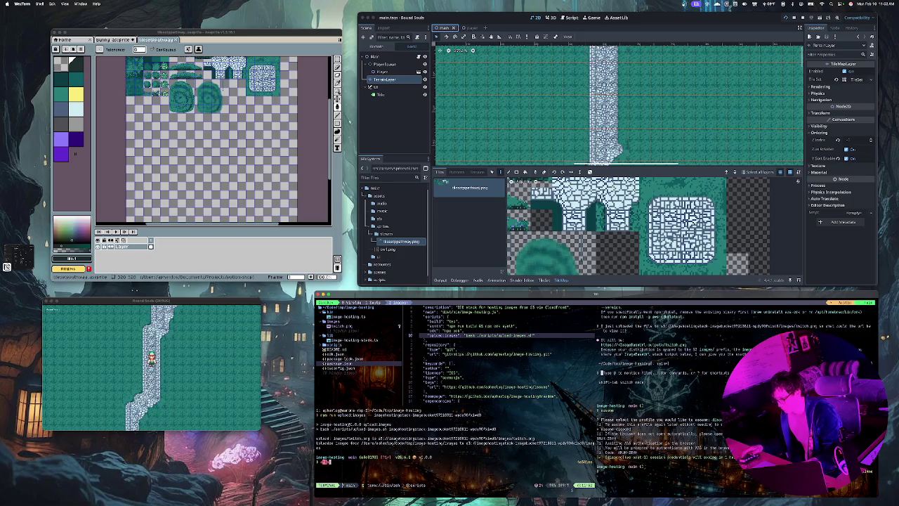
pyautogui.write('c')
pyautogui.press('Tab')
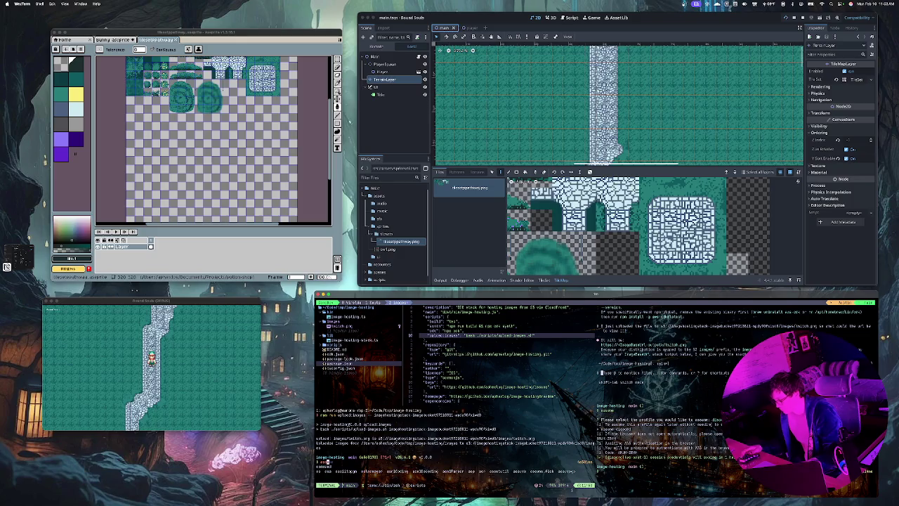
pyautogui.write('a')
pyautogui.write(' -c')
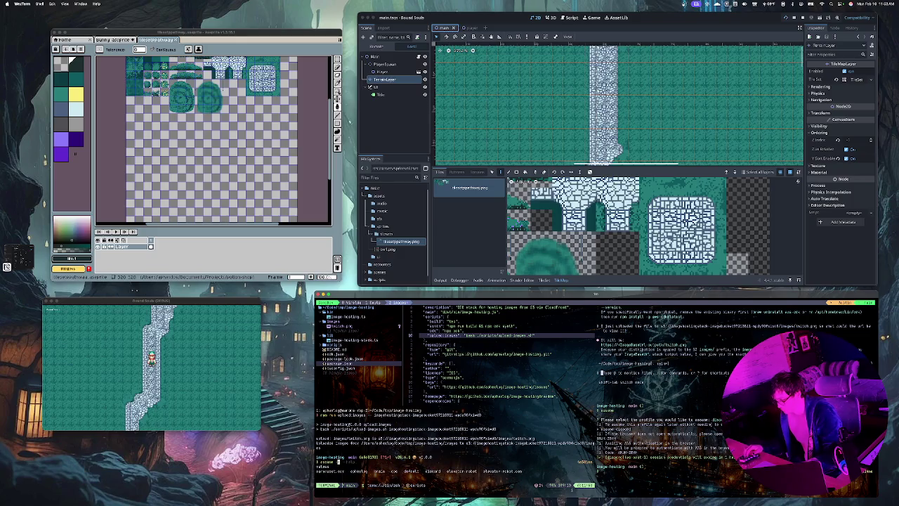
pyautogui.press('Return')
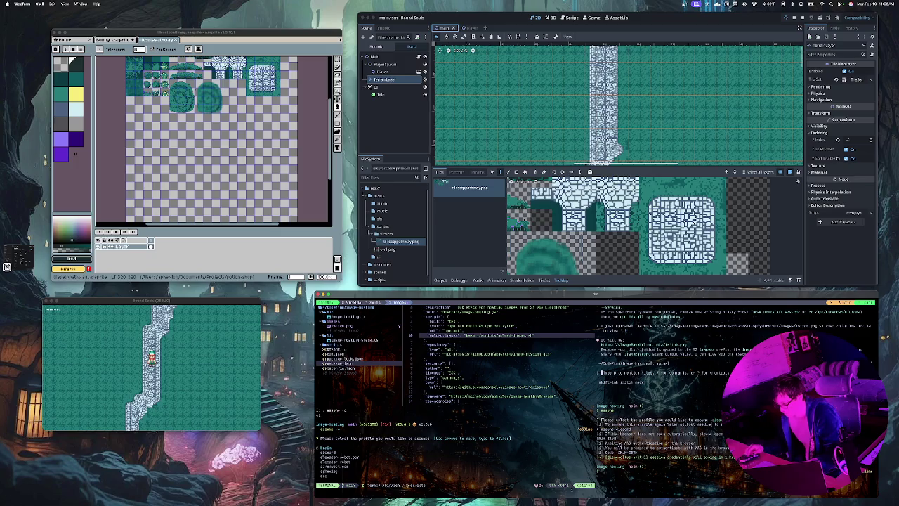
pyautogui.press('Return')
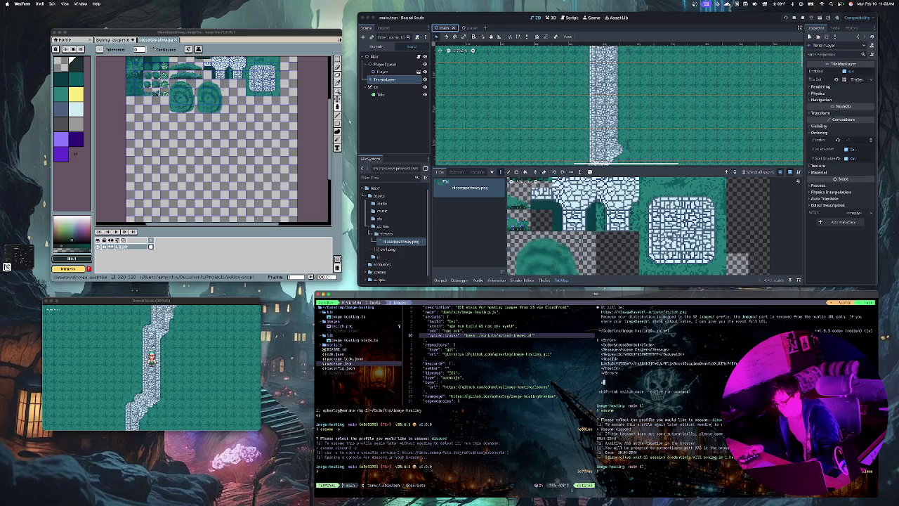
# Send 'try it to see the line at its URL' to the assistant, then cancel its response
pyautogui.write('try')
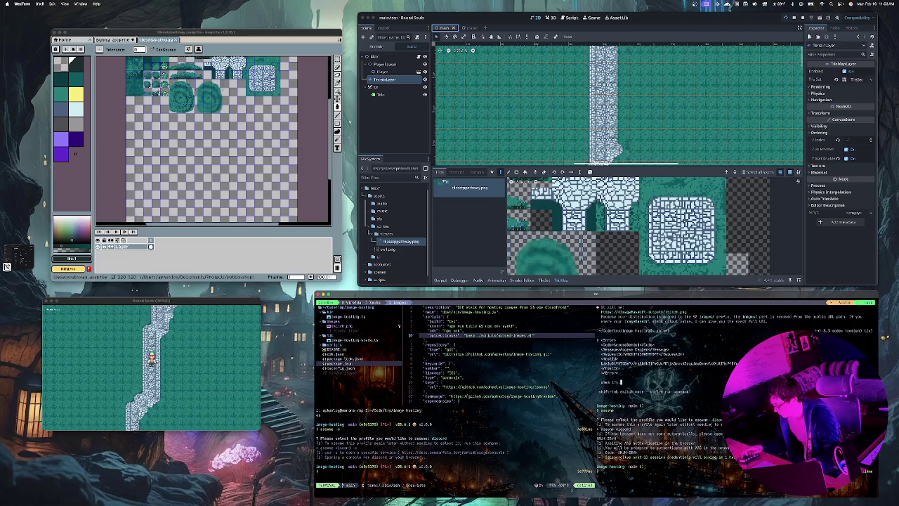
pyautogui.write(' it to se')
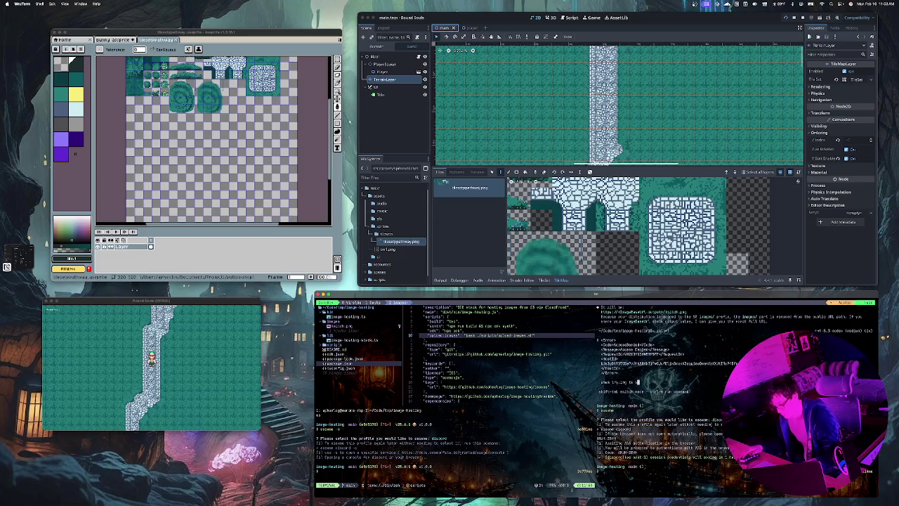
pyautogui.write('e the line')
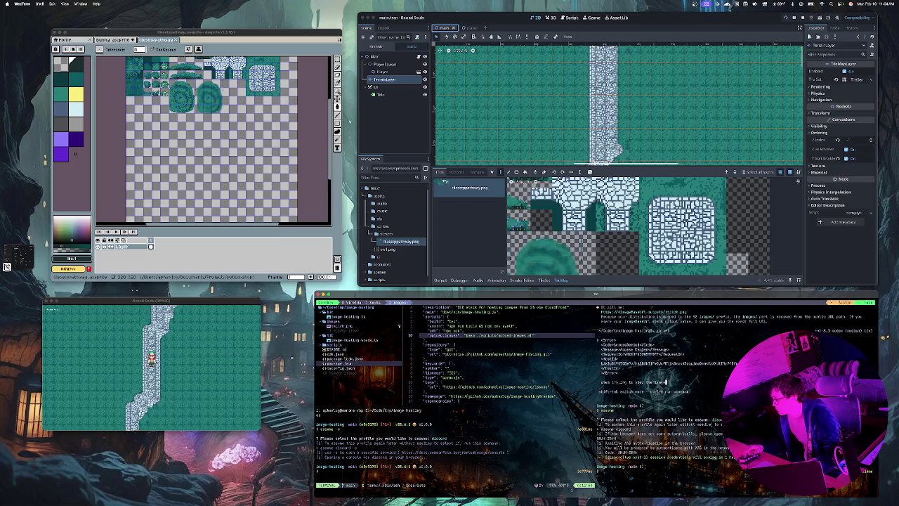
pyautogui.write(' at its URL')
pyautogui.hotkey('shift', 'Return')
pyautogui.press('Return')
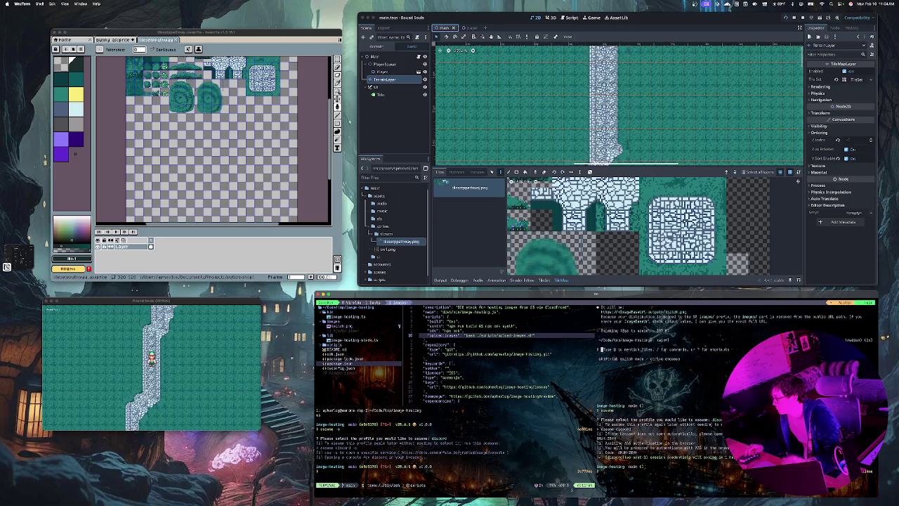
pyautogui.hotkey('ctrl', 'c')
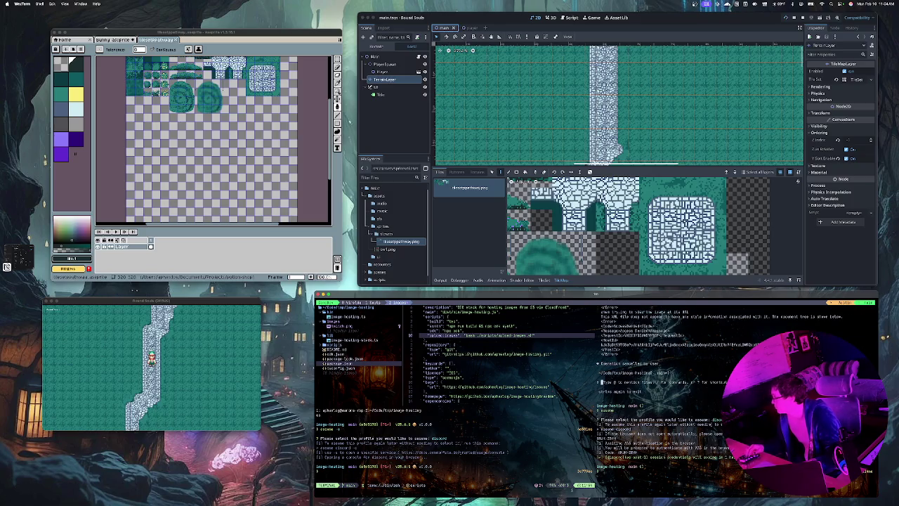
pyautogui.hotkey('ctrl', 'c')
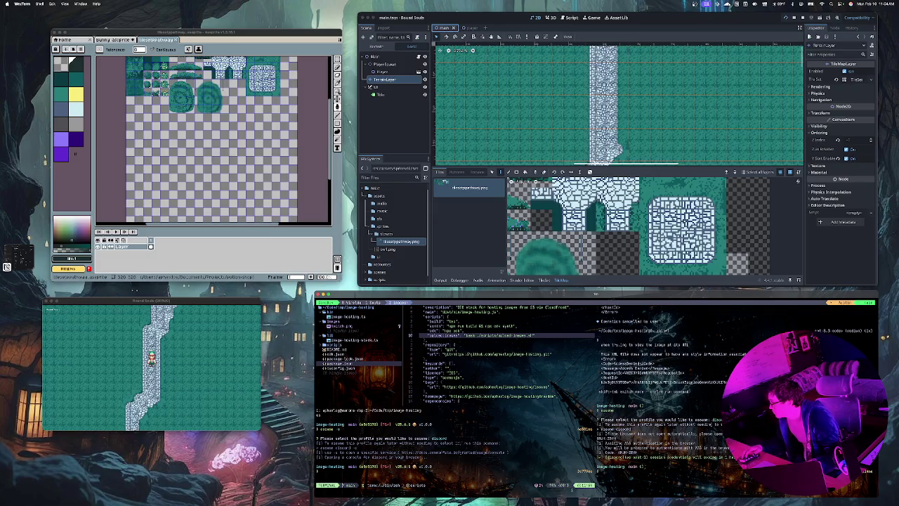
# Trim the message, paste the Access Denied error and the image's https URL, and send it
pyautogui.moveTo(728, 382); pyautogui.dragTo(679, 382)
pyautogui.press('BackSpace')
pyautogui.press('BackSpace')
pyautogui.press('BackSpace')
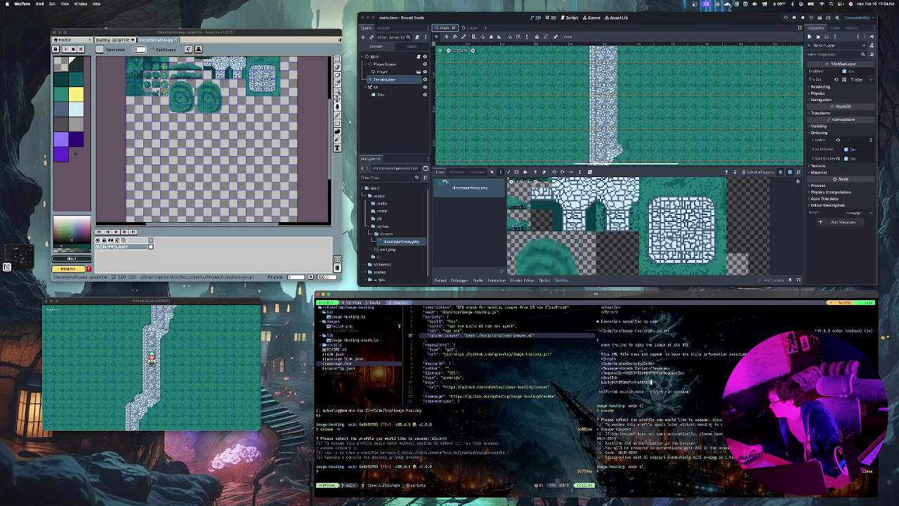
pyautogui.press('BackSpace')
pyautogui.press('BackSpace')
pyautogui.press('BackSpace')
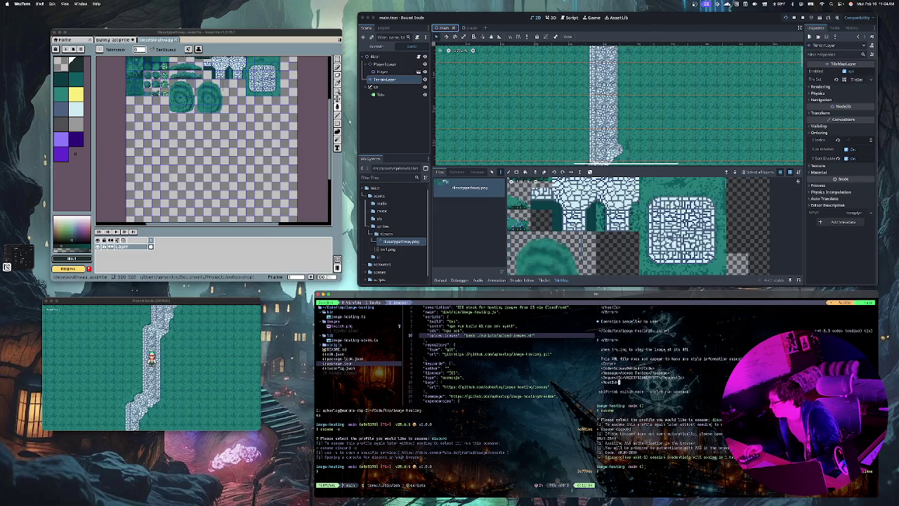
pyautogui.press('BackSpace')
pyautogui.press('BackSpace')
pyautogui.press('BackSpace')
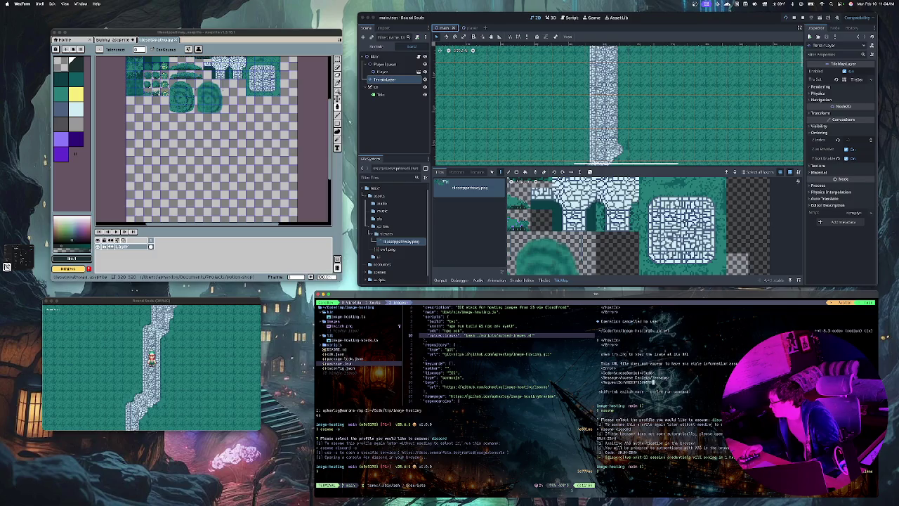
pyautogui.press('BackSpace')
pyautogui.press('BackSpace')
pyautogui.press('BackSpace')
pyautogui.press('BackSpace')
pyautogui.press('BackSpace')
pyautogui.press('BackSpace')
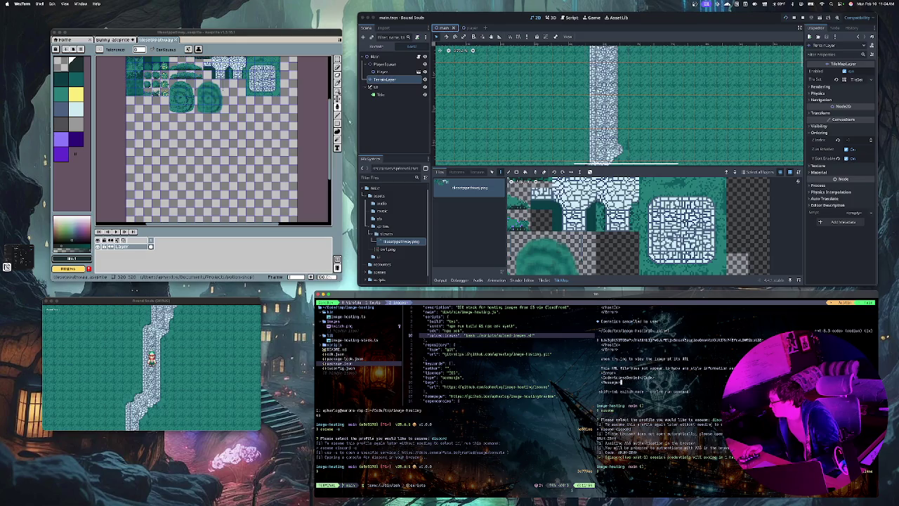
pyautogui.press('BackSpace')
pyautogui.press('BackSpace')
pyautogui.press('BackSpace')
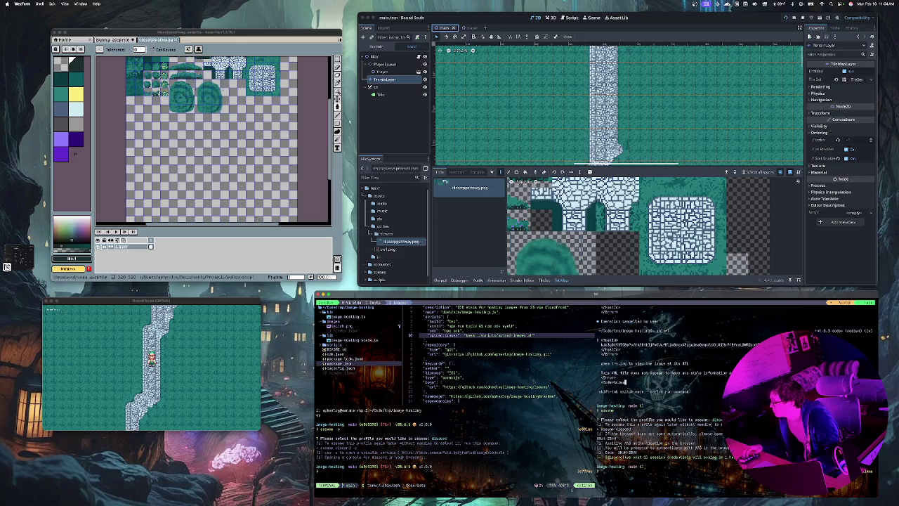
pyautogui.press('super+v')
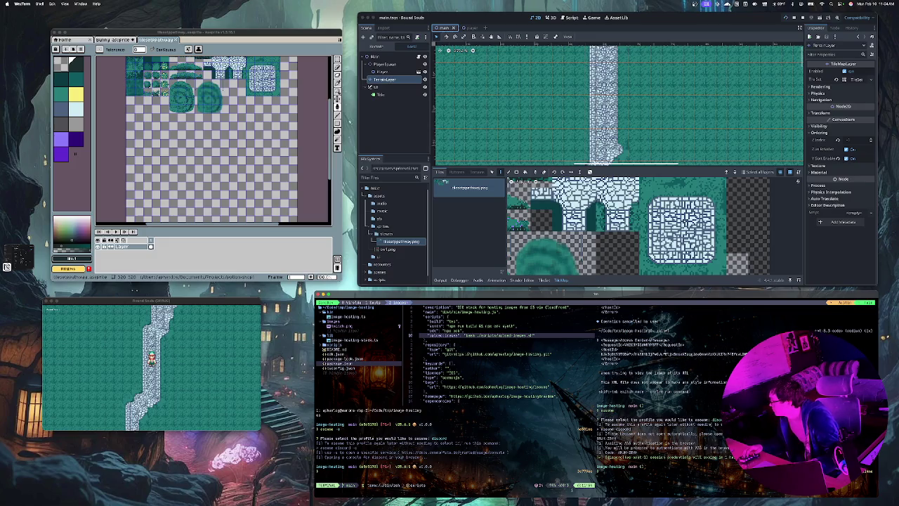
pyautogui.press('BackSpace')
pyautogui.press('BackSpace')
pyautogui.press('BackSpace')
pyautogui.press('BackSpace')
pyautogui.press('BackSpace')
pyautogui.press('BackSpace')
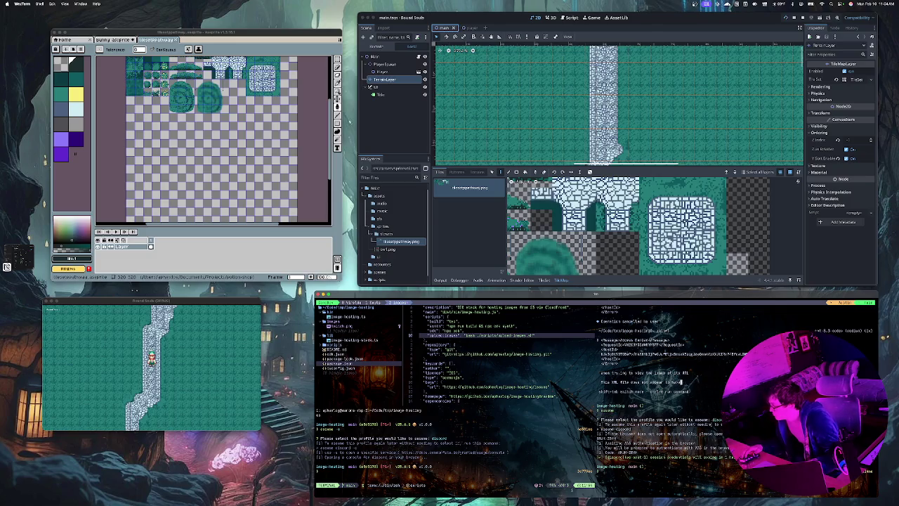
pyautogui.press('BackSpace')
pyautogui.press('BackSpace')
pyautogui.press('BackSpace')
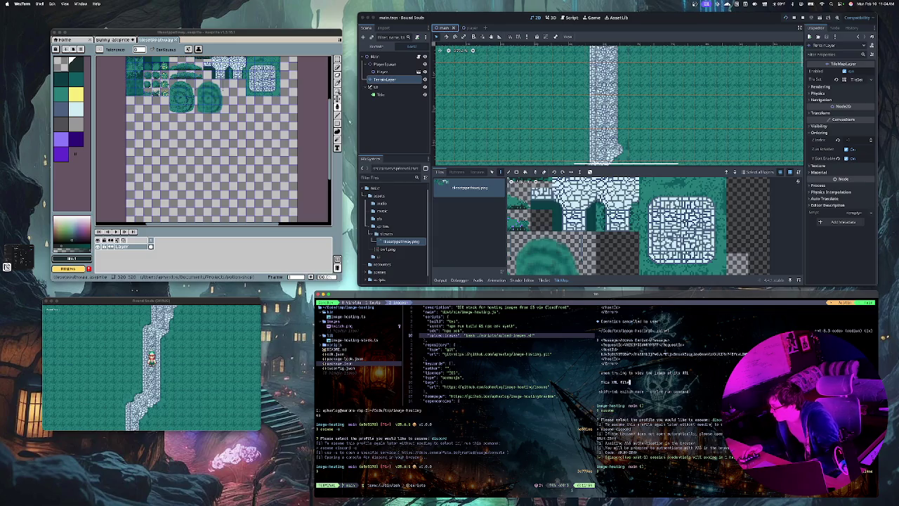
pyautogui.press('BackSpace')
pyautogui.press('BackSpace')
pyautogui.press('BackSpace')
pyautogui.press('super+v')
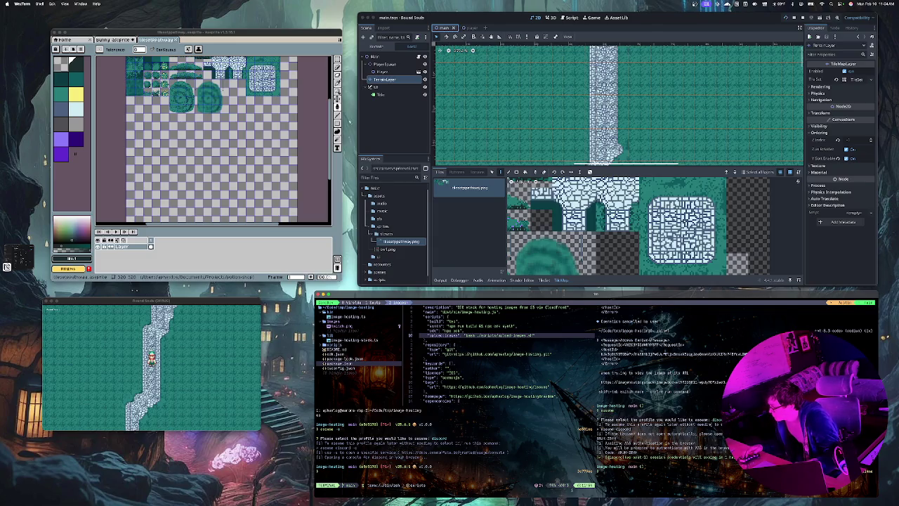
pyautogui.press('Return')
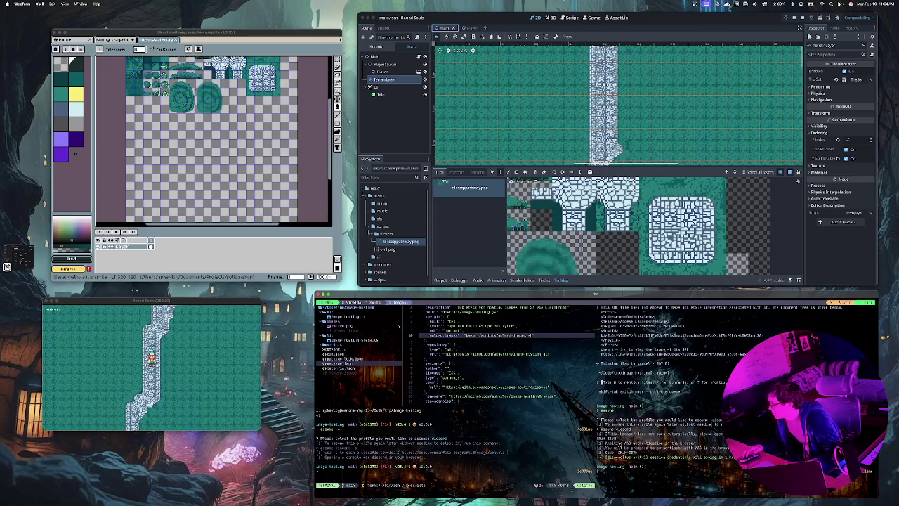